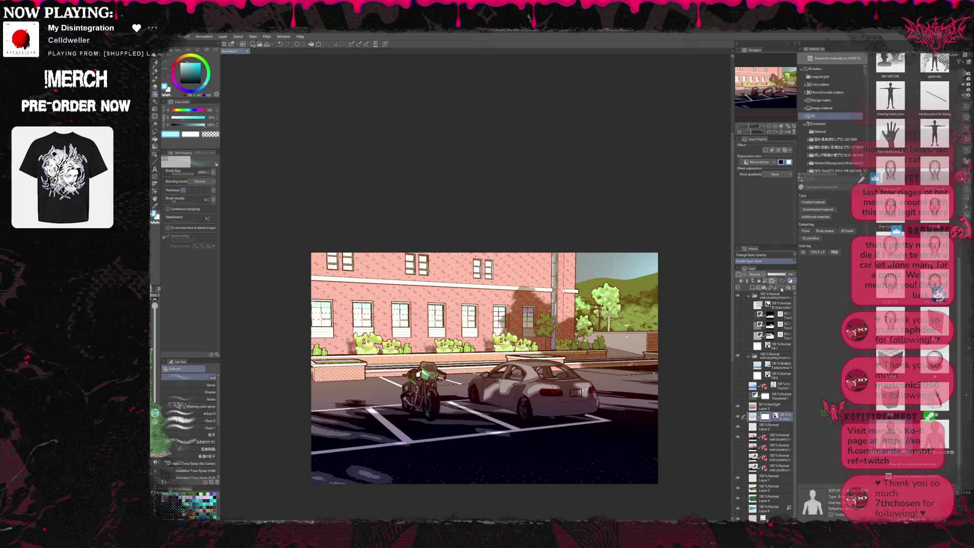
- Switch to the Eraser tool to begin erasing parts of the parking-lot illustration
{"action": "key", "text": "e"}
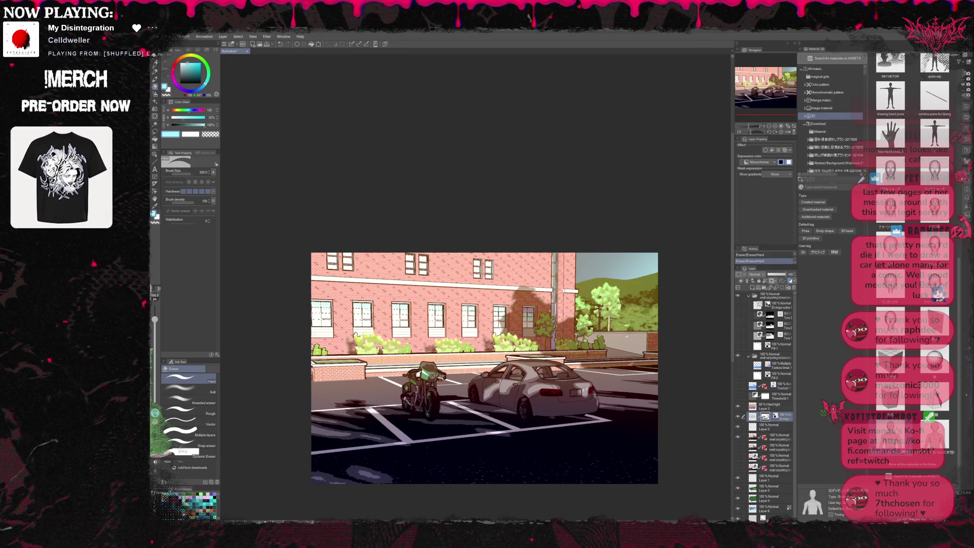
- Hide and re-show the window line-art layer to compare the illustration with and without it
{"action": "left_click", "coordinate": [746, 416]}
{"action": "left_click", "coordinate": [746, 416]}
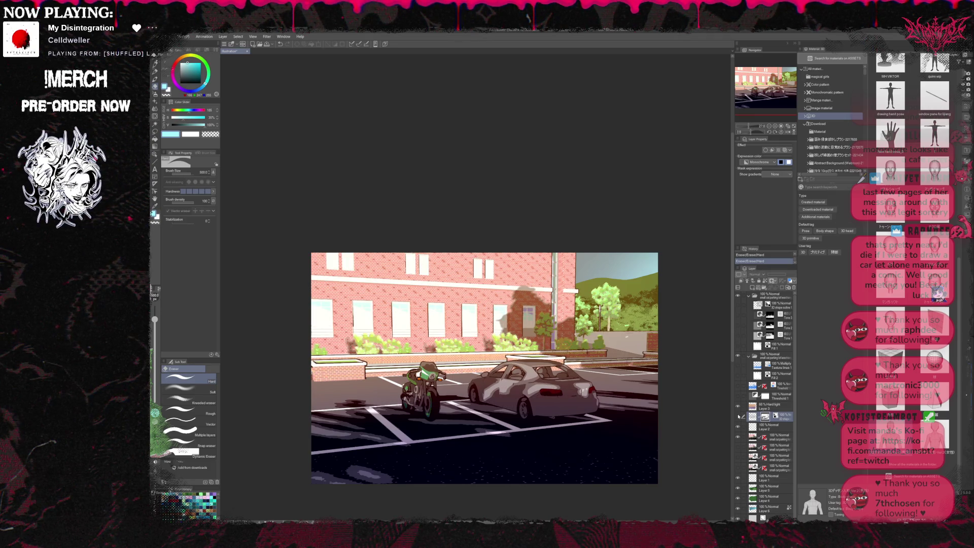
{"action": "left_click", "coordinate": [745, 417]}
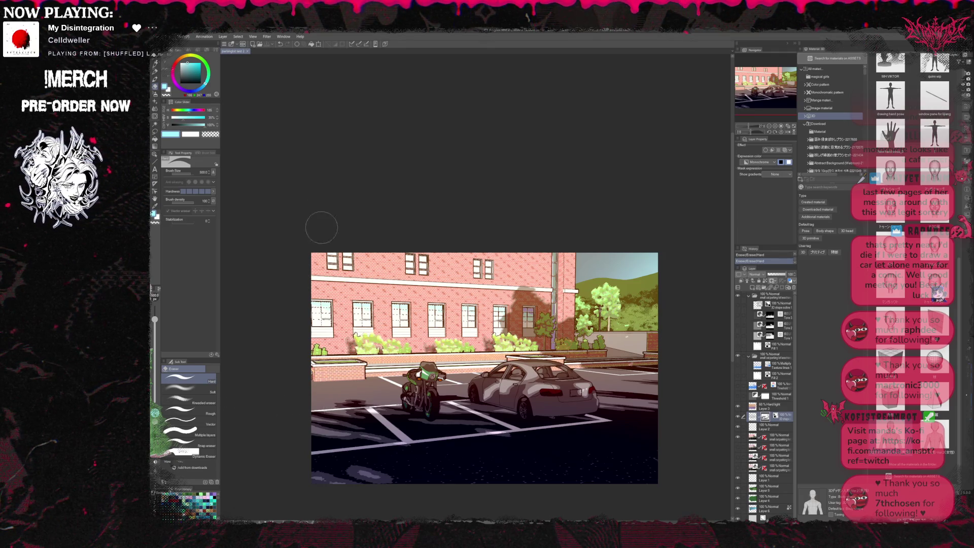
- Close the parking-lot illustration and switch over to the 3D campus scene in Blender
{"action": "left_click", "coordinate": [249, 51]}
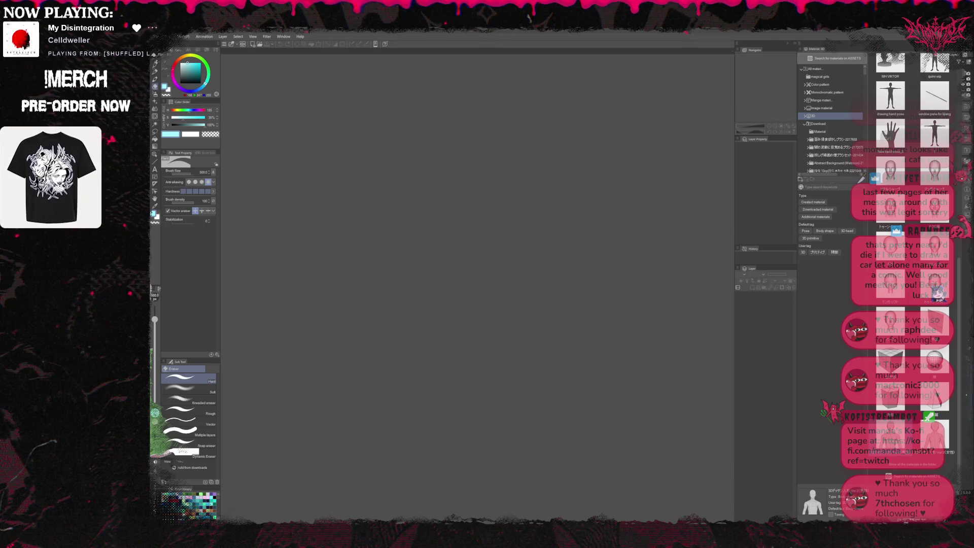
{"action": "key", "text": "alt+Tab"}
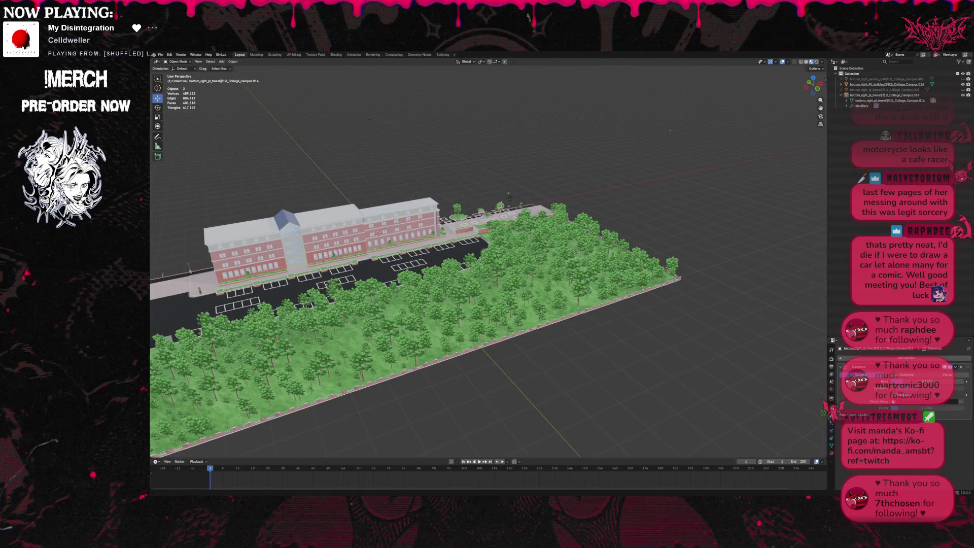
- Save the campus scene and start a new General scene
{"action": "left_click", "coordinate": [160, 55]}
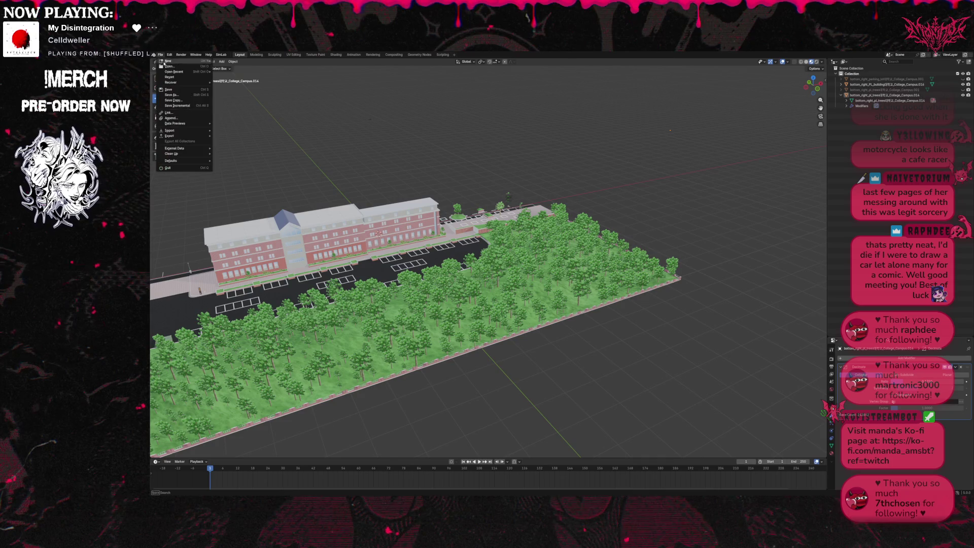
{"action": "left_click", "coordinate": [174, 91]}
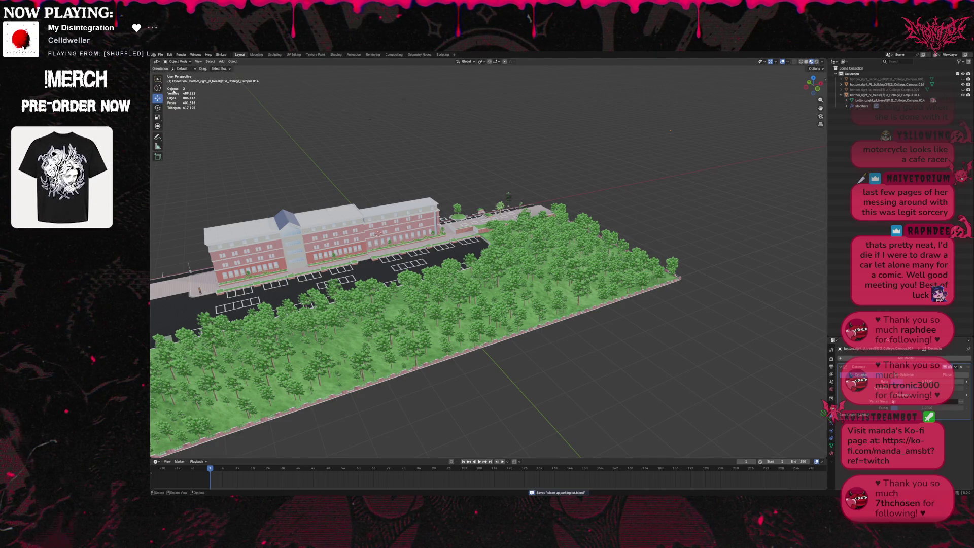
{"action": "left_click", "coordinate": [161, 55]}
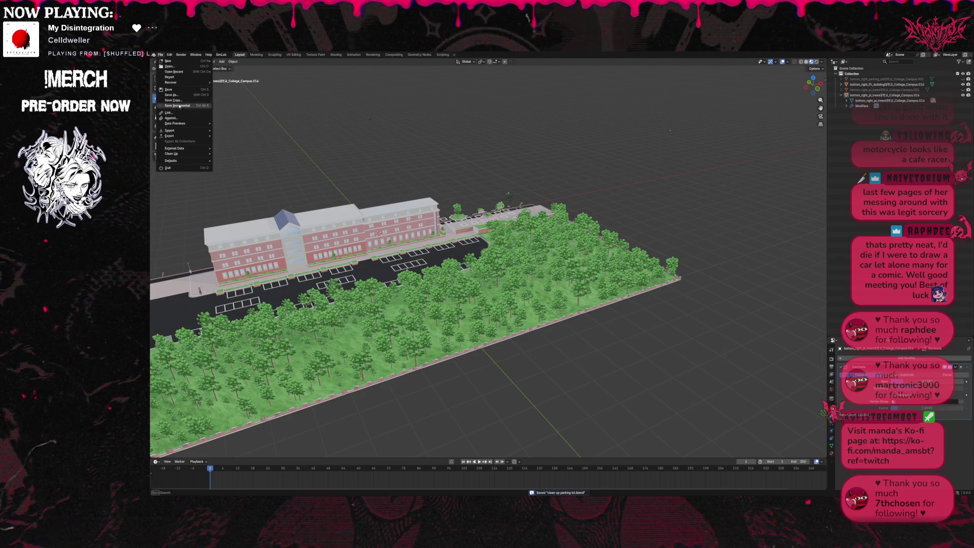
{"action": "mouse_move", "coordinate": [168, 62]}
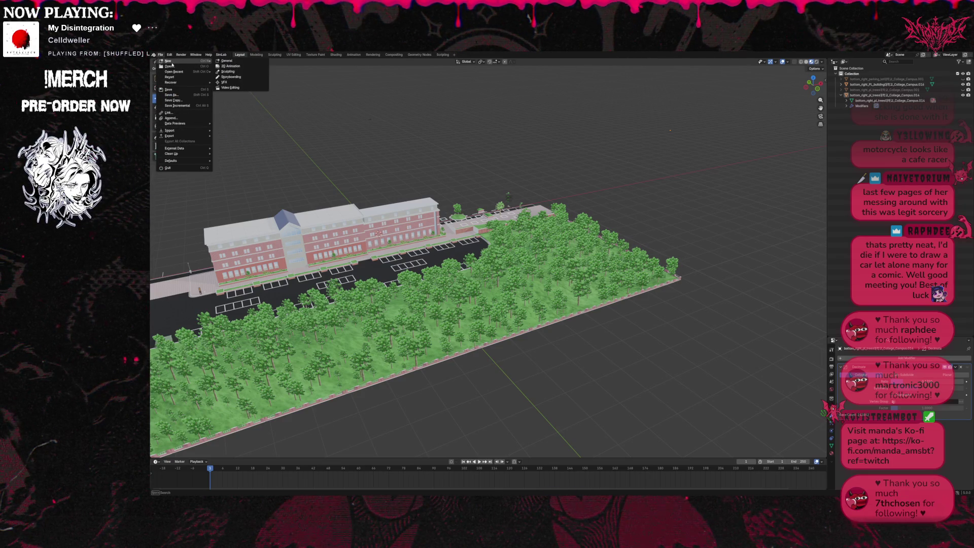
{"action": "left_click", "coordinate": [234, 61]}
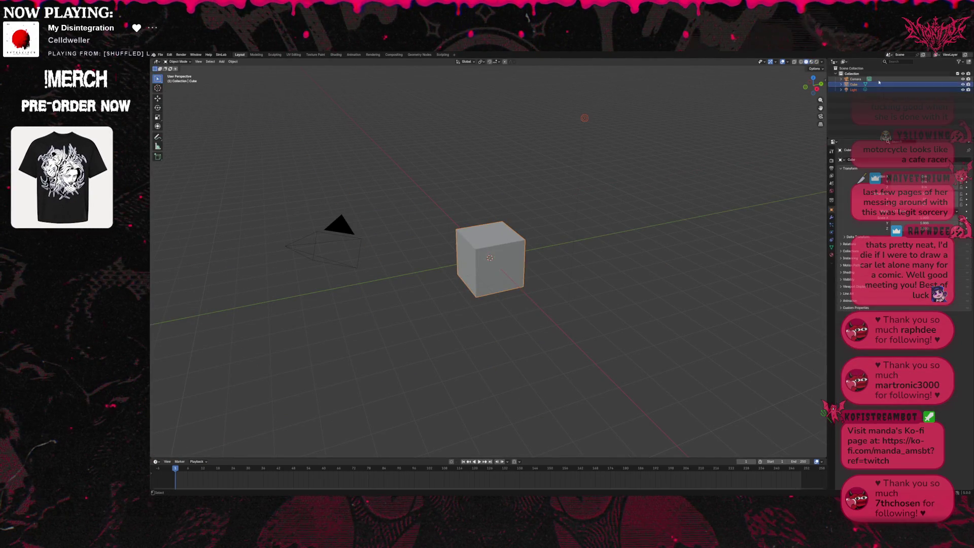
- Delete the default camera, cube and light from the Outliner, leaving an empty scene
{"action": "left_click", "coordinate": [855, 78]}
{"action": "right_click", "coordinate": [857, 78]}
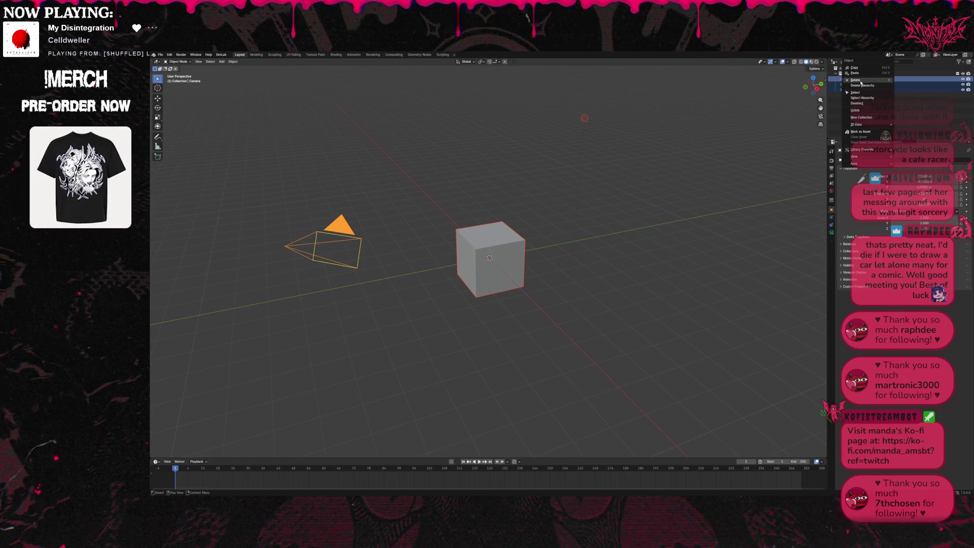
{"action": "left_click", "coordinate": [864, 124]}
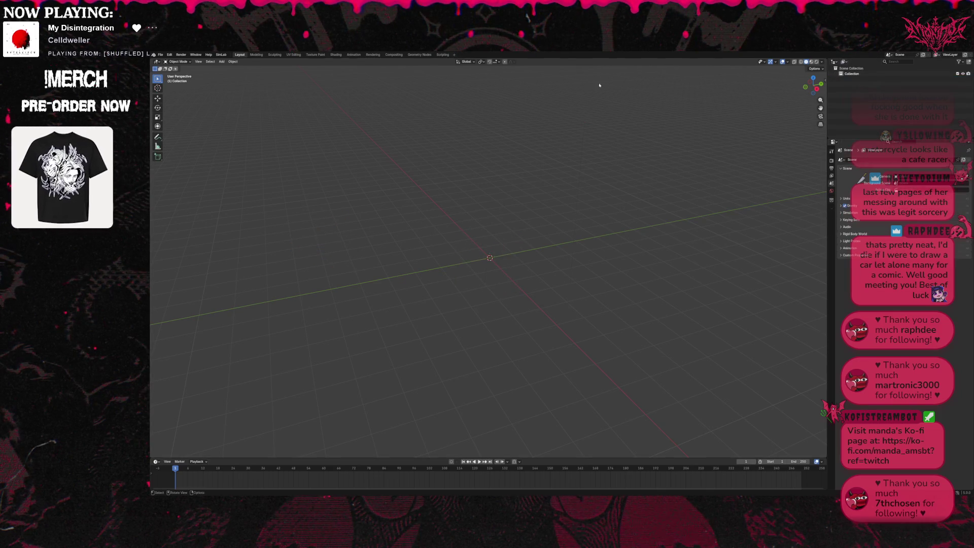
{"action": "left_click", "coordinate": [161, 54]}
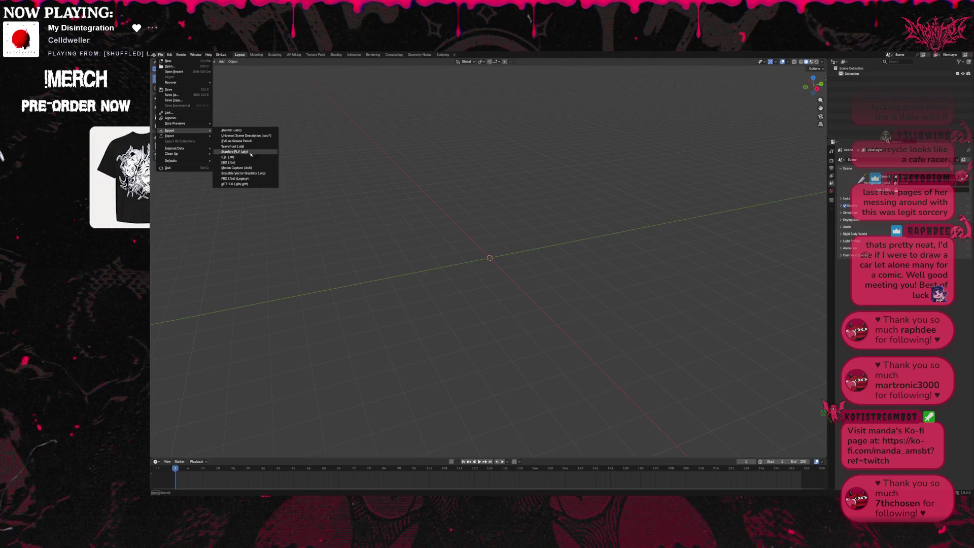
- Bring the Lecture Hall_Larger model into the empty scene and resize it
{"action": "key", "text": "Escape"}
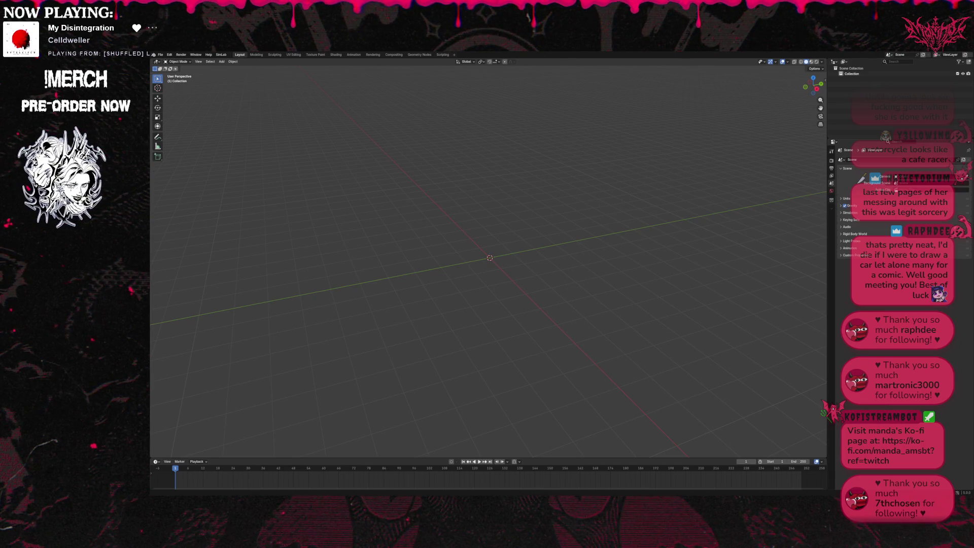
{"action": "key", "text": "ctrl+v"}
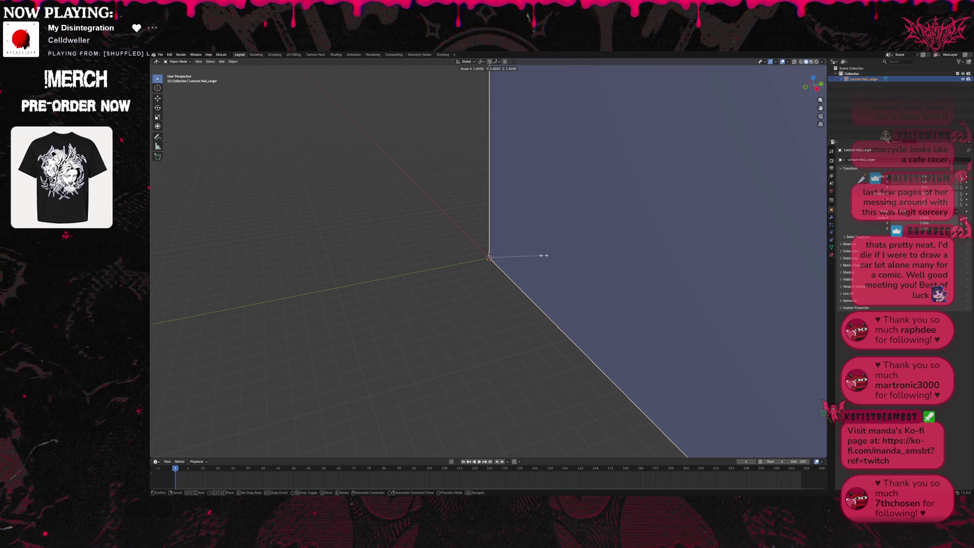
{"action": "key", "text": "s"}
{"action": "left_click", "coordinate": [490, 257]}
{"action": "scroll", "coordinate": [537, 250], "scroll_direction": "down", "scroll_amount": 5}
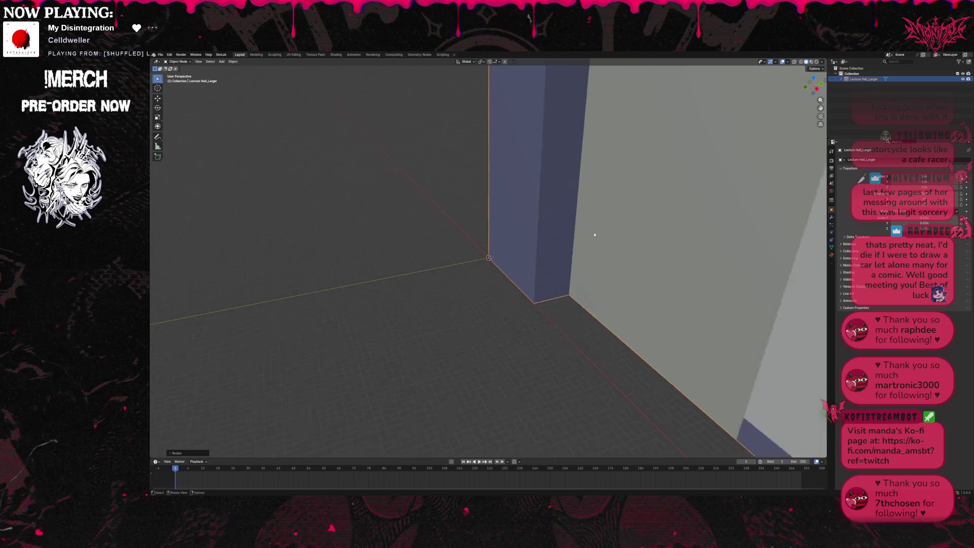
- Scale the lecture hall down further to a compact size after checking its interior
{"action": "mouse_move", "coordinate": [538, 249]}
{"action": "left_mouse_down"}
{"action": "mouse_move", "coordinate": [581, 234]}
{"action": "mouse_move", "coordinate": [586, 242]}
{"action": "left_mouse_up"}
{"action": "scroll", "coordinate": [593, 249], "scroll_direction": "up", "scroll_amount": 4}
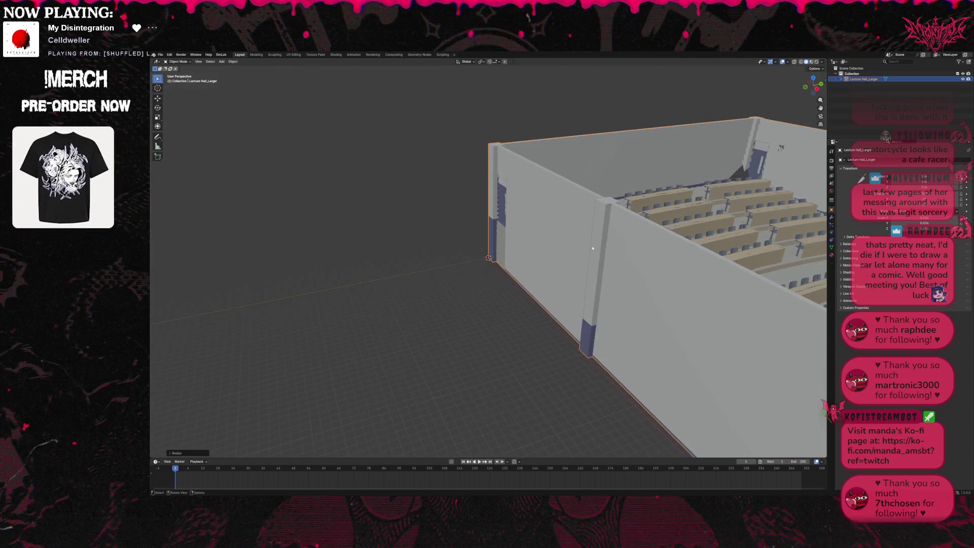
{"action": "key", "text": "s"}
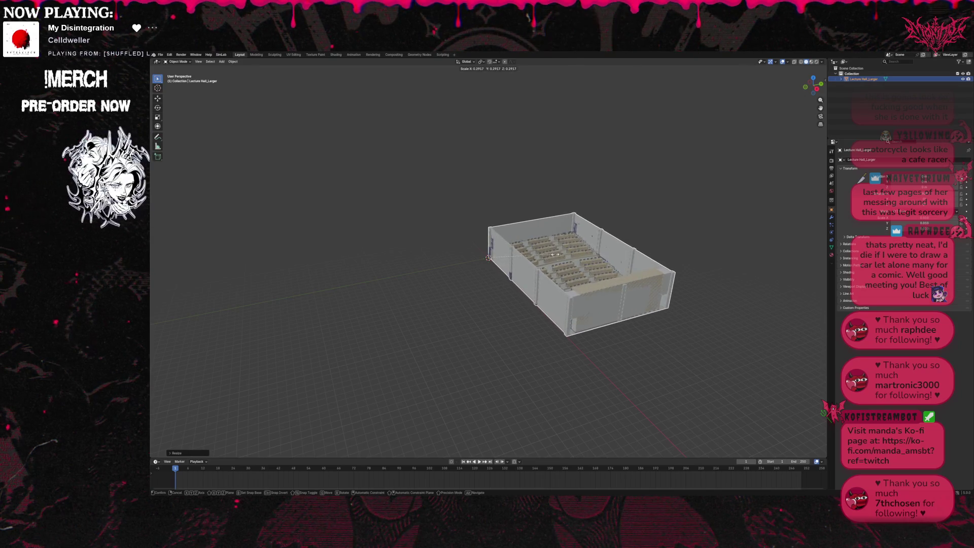
{"action": "left_click", "coordinate": [531, 259]}
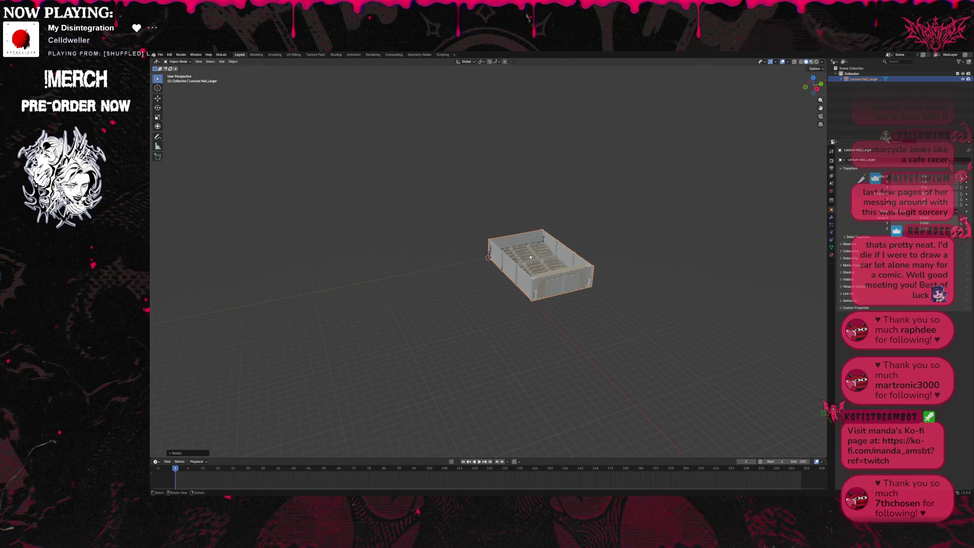
- Set the hall's origin to its centre of mass and clear its location to the world origin
{"action": "left_click", "coordinate": [234, 61]}
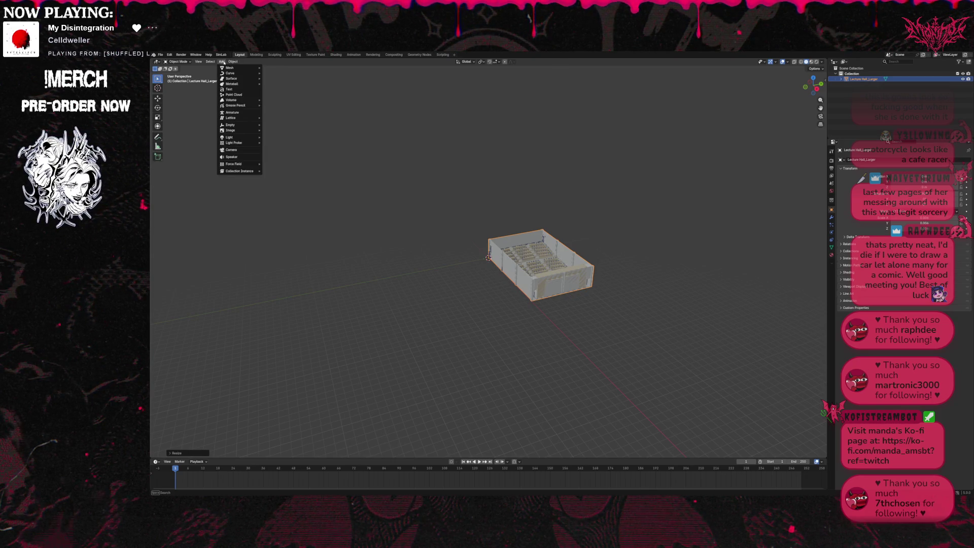
{"action": "mouse_move", "coordinate": [242, 73]}
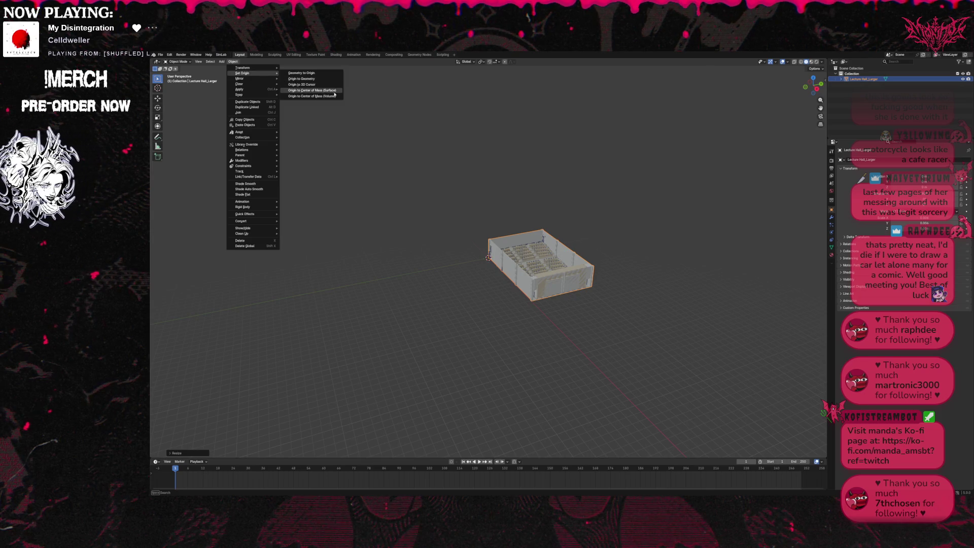
{"action": "left_click", "coordinate": [302, 79]}
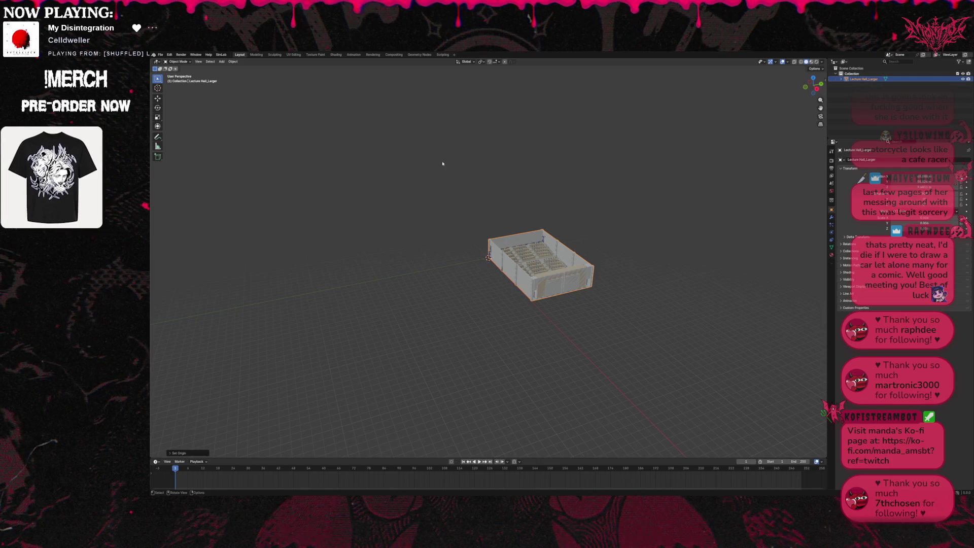
{"action": "key", "text": "alt+g"}
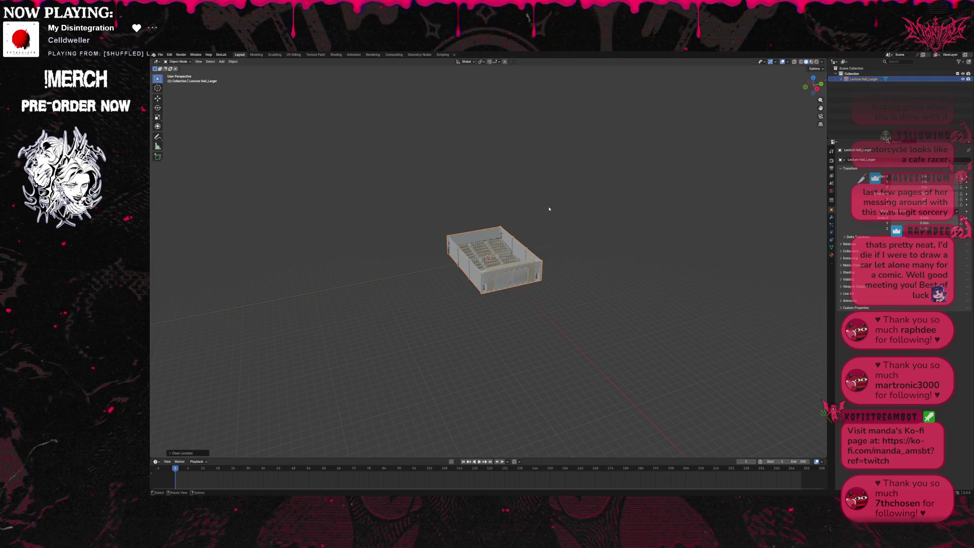
{"action": "scroll", "coordinate": [533, 228], "scroll_direction": "up", "scroll_amount": 5}
- Orbit the lecture hall to view it from several sides, then bring up the File menu for export
{"action": "left_click_drag", "start_coordinate": [812, 85], "coordinate": [806, 90]}
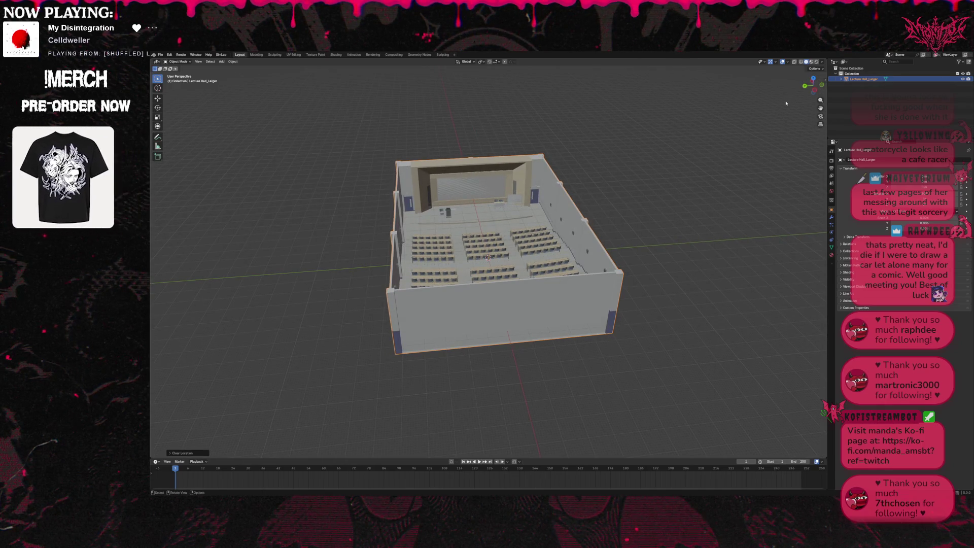
{"action": "scroll", "coordinate": [622, 132], "scroll_direction": "up", "scroll_amount": 3}
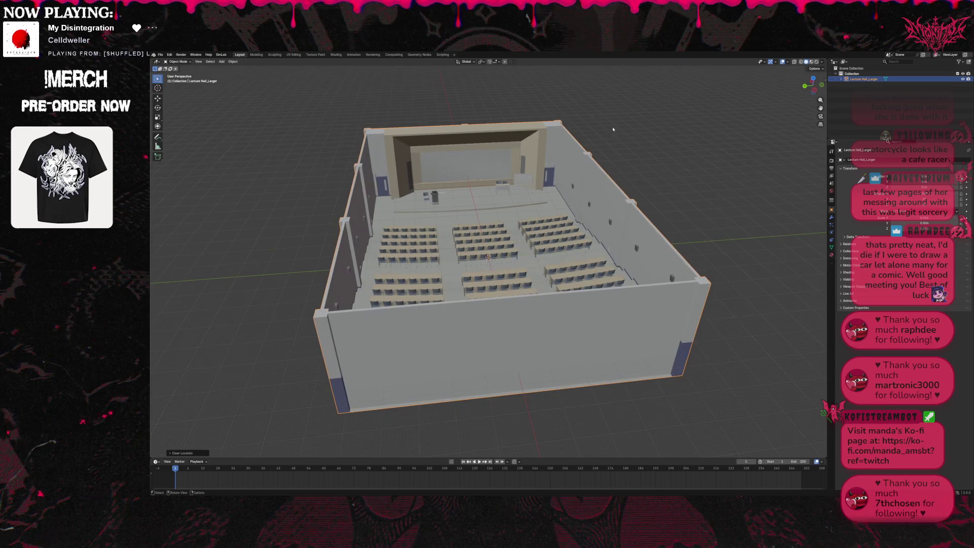
{"action": "scroll", "coordinate": [616, 132], "scroll_direction": "down", "scroll_amount": 1}
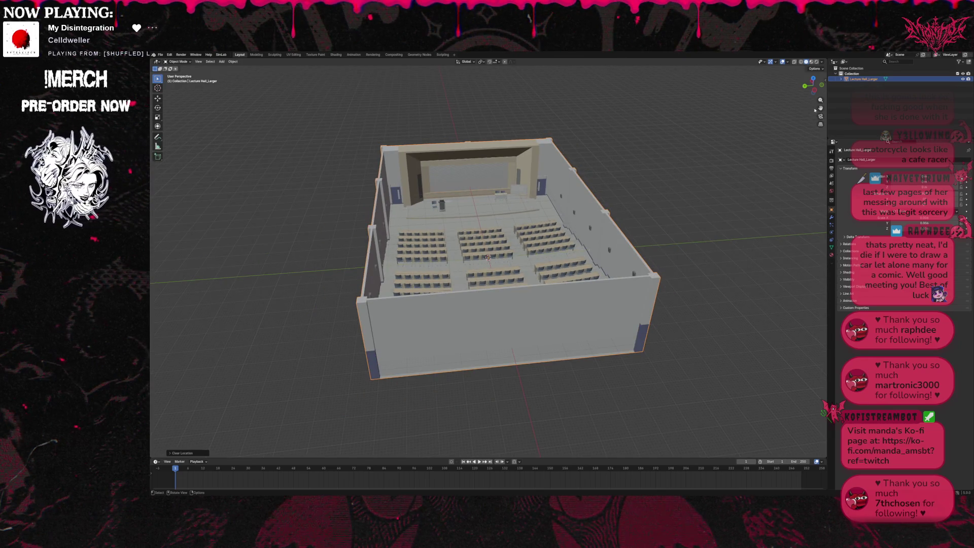
{"action": "left_click_drag", "start_coordinate": [807, 86], "coordinate": [812, 85]}
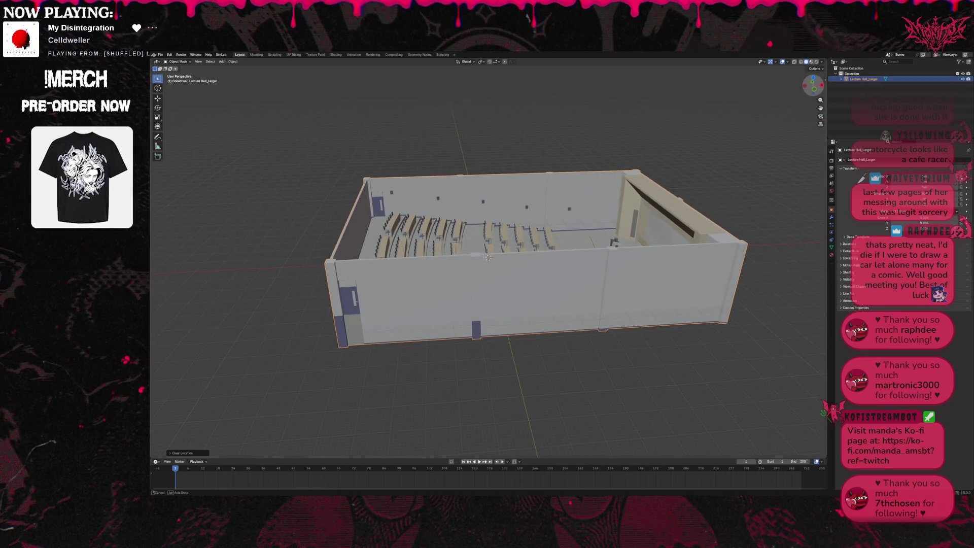
{"action": "left_click_drag", "start_coordinate": [811, 86], "coordinate": [805, 89]}
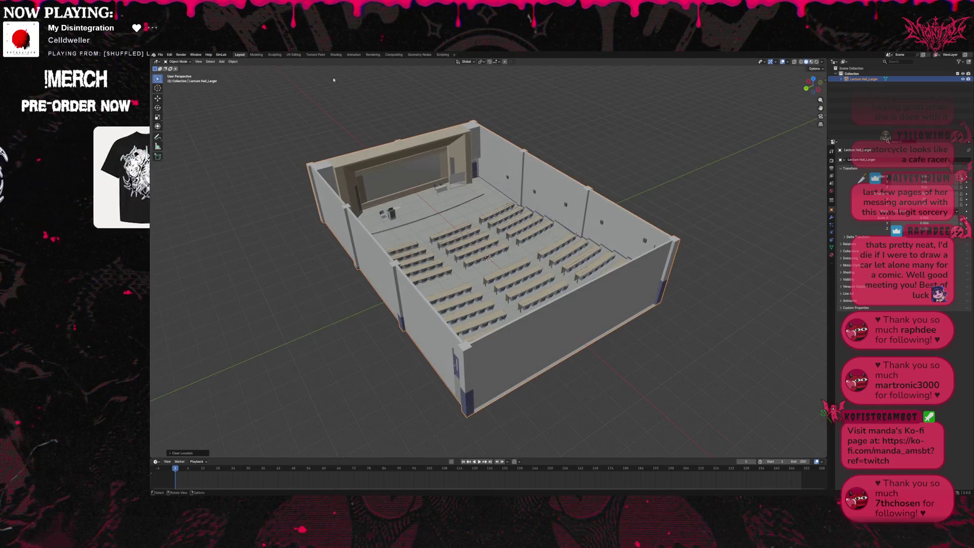
{"action": "left_click", "coordinate": [160, 55]}
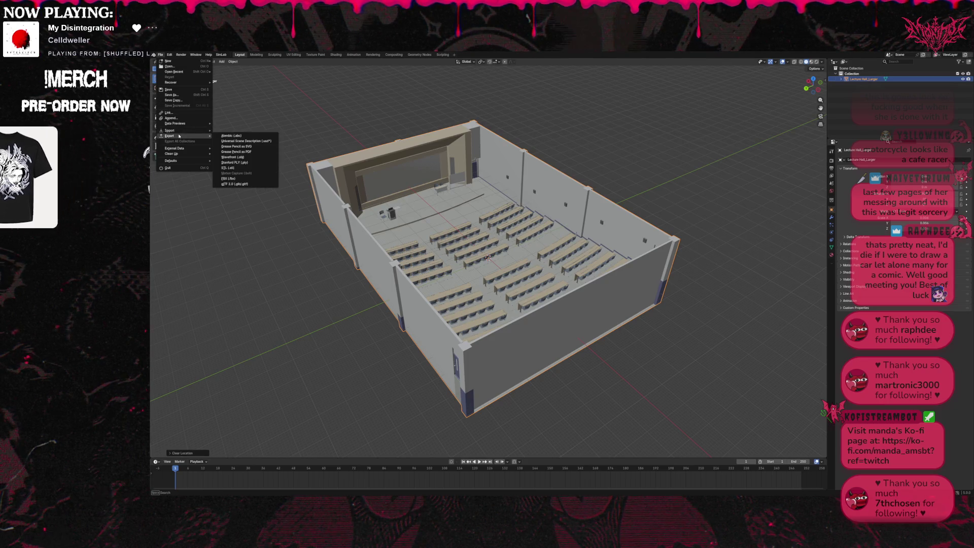
{"action": "mouse_move", "coordinate": [170, 136]}
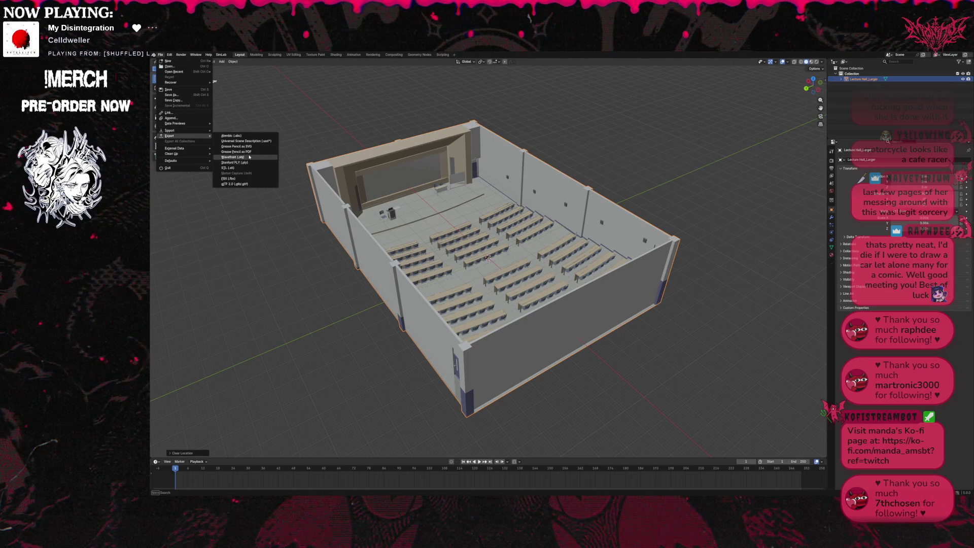
- Export the lecture hall as a Wavefront (.obj) file
{"action": "left_click", "coordinate": [250, 158]}
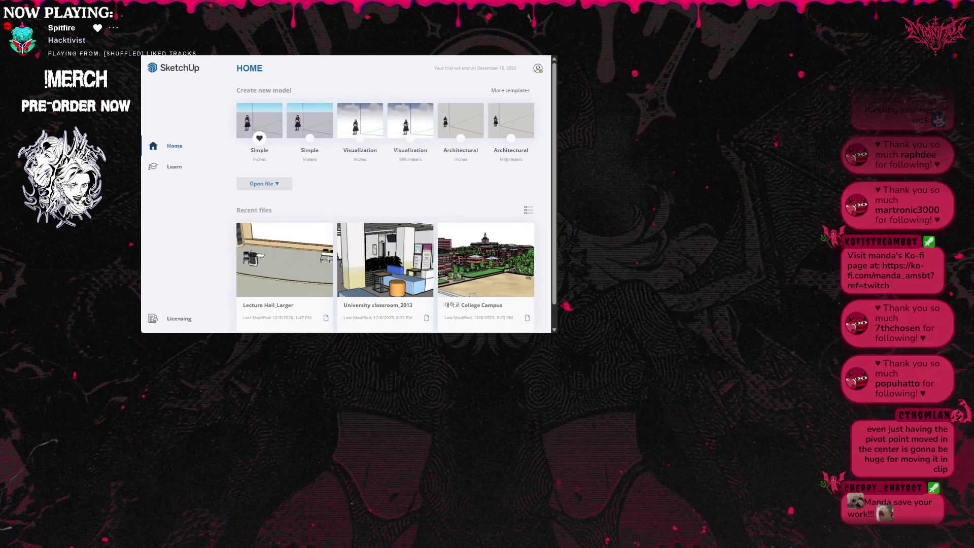
- Show SketchUp's choices for opening an existing model from the home screen
{"action": "left_click", "coordinate": [264, 184]}
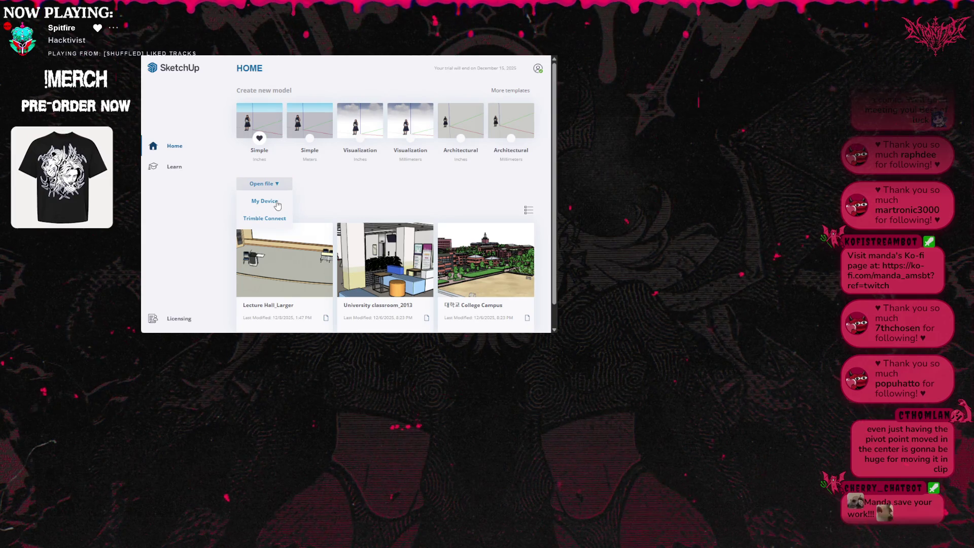
- Open the classroom .skp model from My Device
{"action": "left_click", "coordinate": [265, 202]}
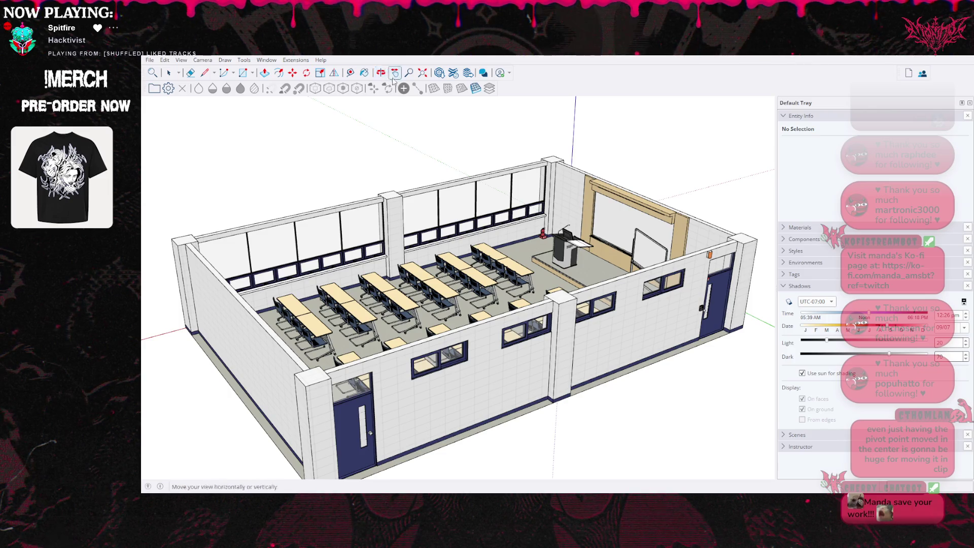
- Orbit around the classroom model with the Orbit tool to review it
{"action": "left_click", "coordinate": [390, 74]}
{"action": "left_click_drag", "start_coordinate": [457, 289], "coordinate": [342, 228]}
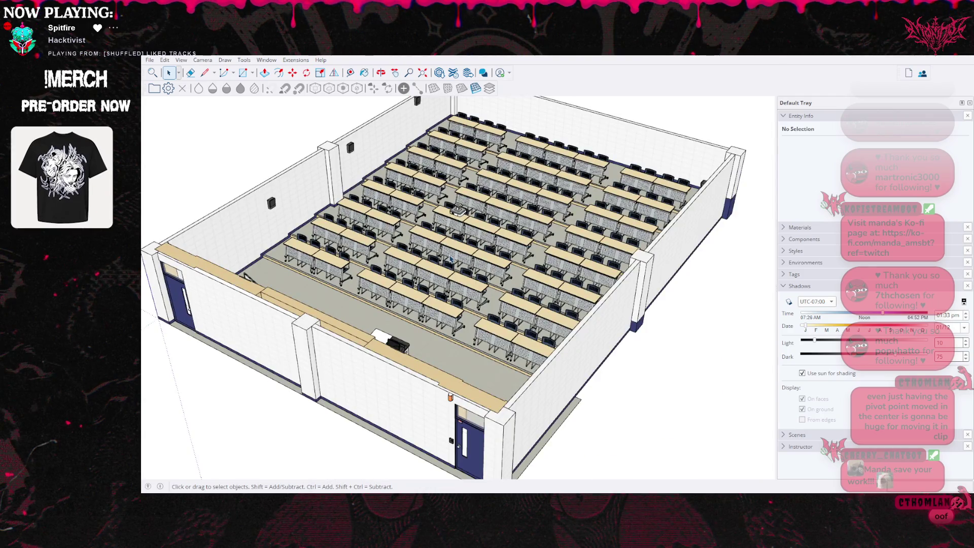
{"action": "scroll", "coordinate": [452, 259], "scroll_direction": "down", "scroll_amount": 1}
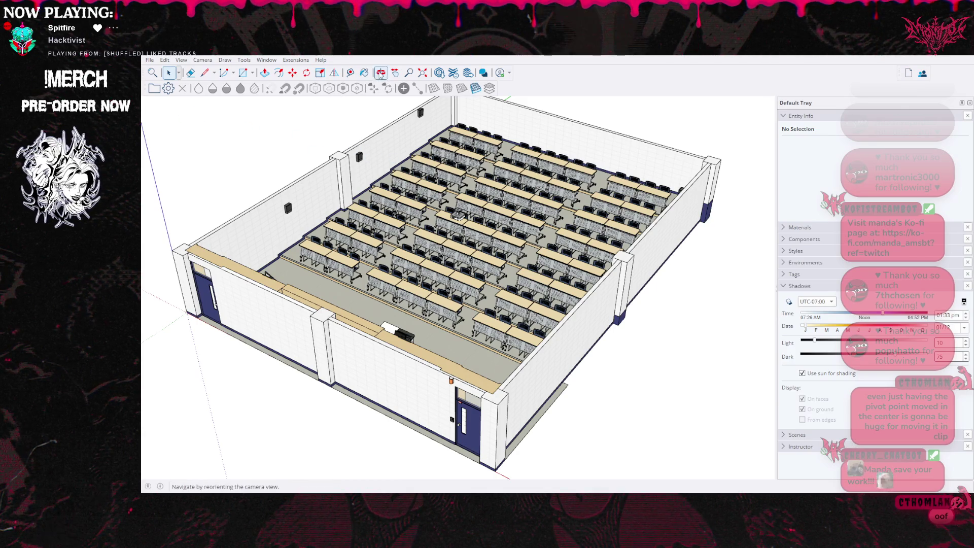
- Orbit the SketchUp view to a frontal look at the lecture hall's stage end
{"action": "mouse_move", "coordinate": [452, 217]}
{"action": "left_mouse_down"}
{"action": "mouse_move", "coordinate": [533, 305]}
{"action": "mouse_move", "coordinate": [285, 78]}
{"action": "mouse_move", "coordinate": [622, 114]}
{"action": "mouse_move", "coordinate": [502, 252]}
{"action": "mouse_move", "coordinate": [491, 250]}
{"action": "left_mouse_up"}
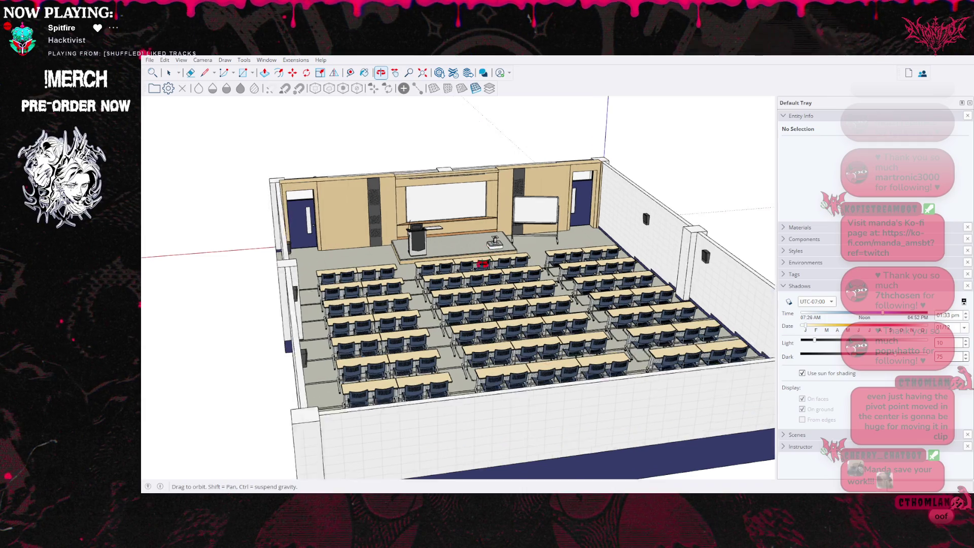
{"action": "scroll", "coordinate": [488, 255], "scroll_direction": "up", "scroll_amount": 2}
{"action": "scroll", "coordinate": [488, 255], "scroll_direction": "up", "scroll_amount": 3}
{"action": "scroll", "coordinate": [481, 257], "scroll_direction": "up", "scroll_amount": 1}
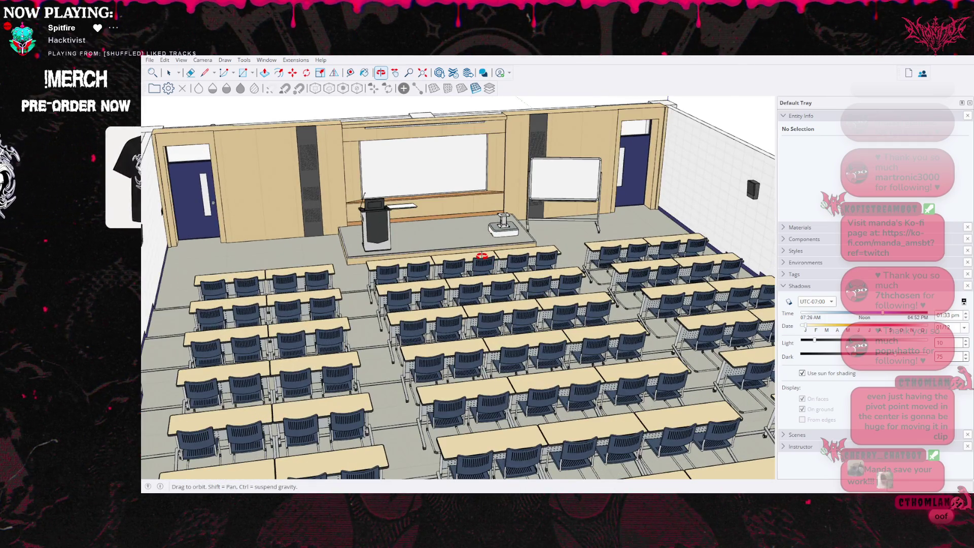
{"action": "left_click_drag", "start_coordinate": [481, 257], "coordinate": [482, 260]}
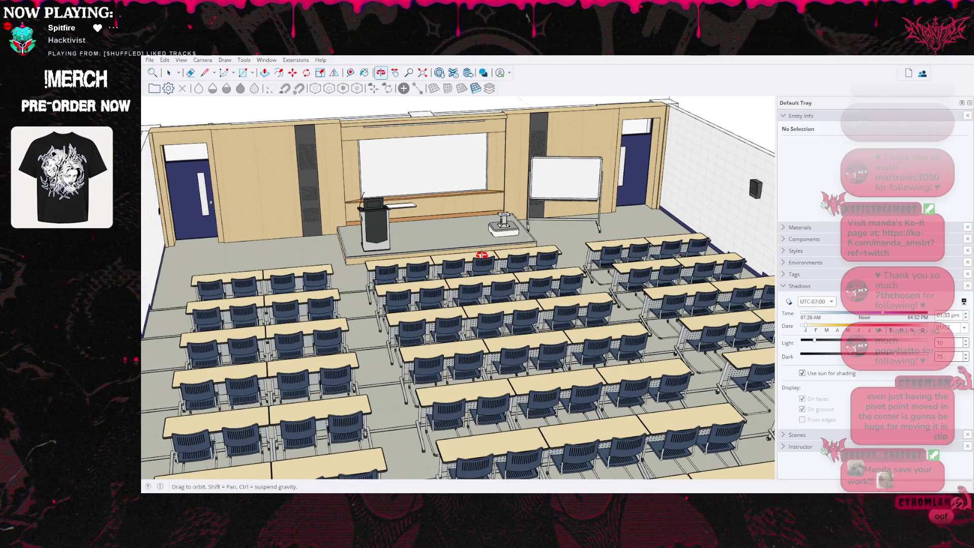
{"action": "scroll", "coordinate": [482, 255], "scroll_direction": "up", "scroll_amount": 2}
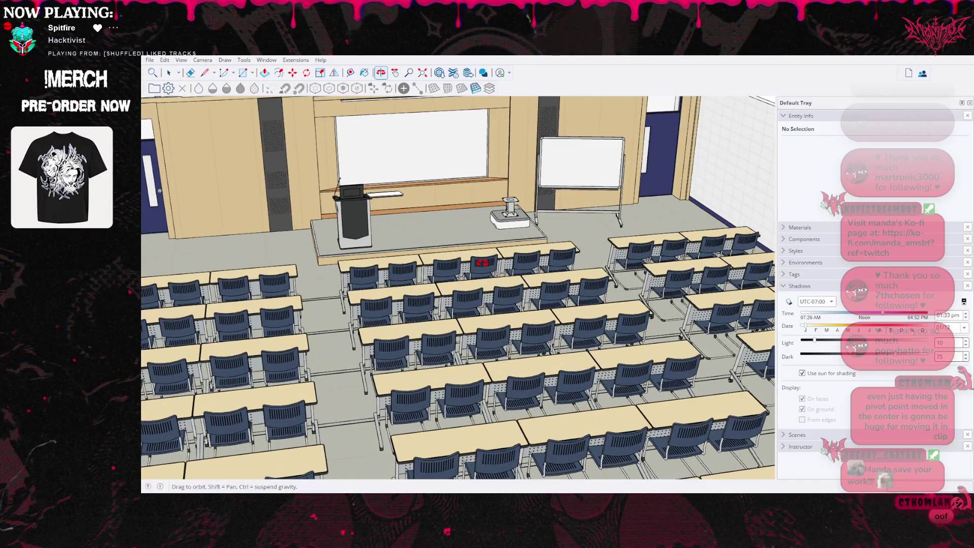
{"action": "scroll", "coordinate": [482, 263], "scroll_direction": "down", "scroll_amount": 2}
{"action": "scroll", "coordinate": [381, 213], "scroll_direction": "down", "scroll_amount": 2}
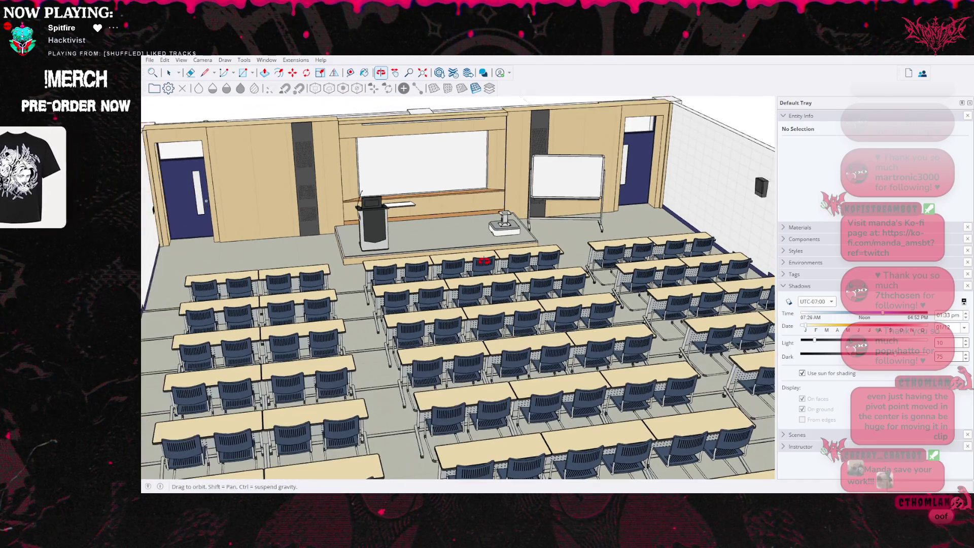
{"action": "scroll", "coordinate": [304, 183], "scroll_direction": "down", "scroll_amount": 3}
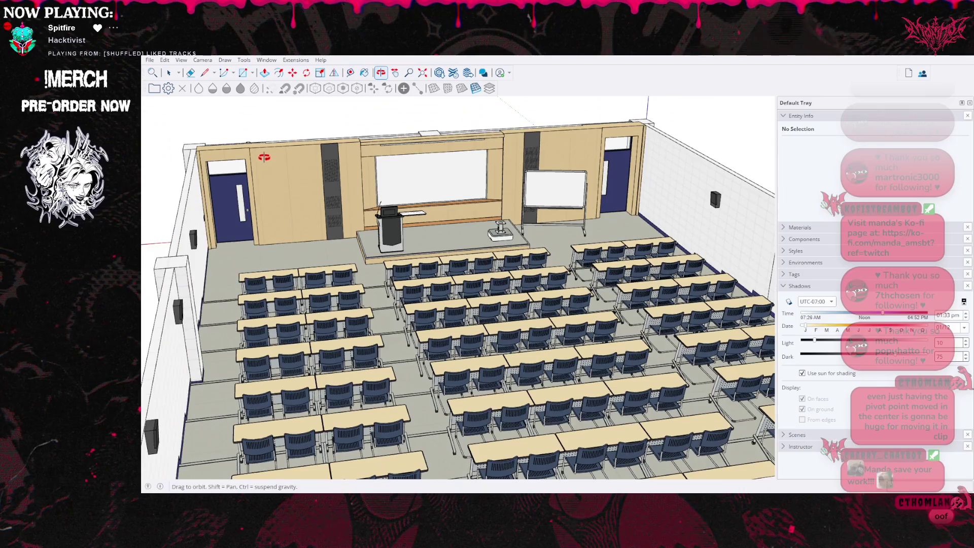
{"action": "scroll", "coordinate": [264, 158], "scroll_direction": "down", "scroll_amount": 2}
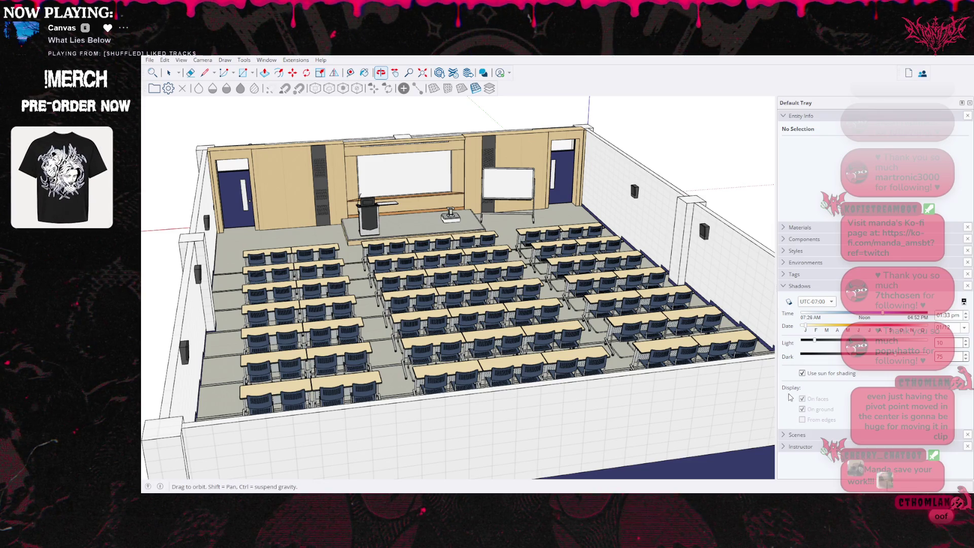
- Orbit the Blender viewport slightly to inspect the larger lecture hall model
{"action": "left_click_drag", "start_coordinate": [744, 383], "coordinate": [732, 402]}
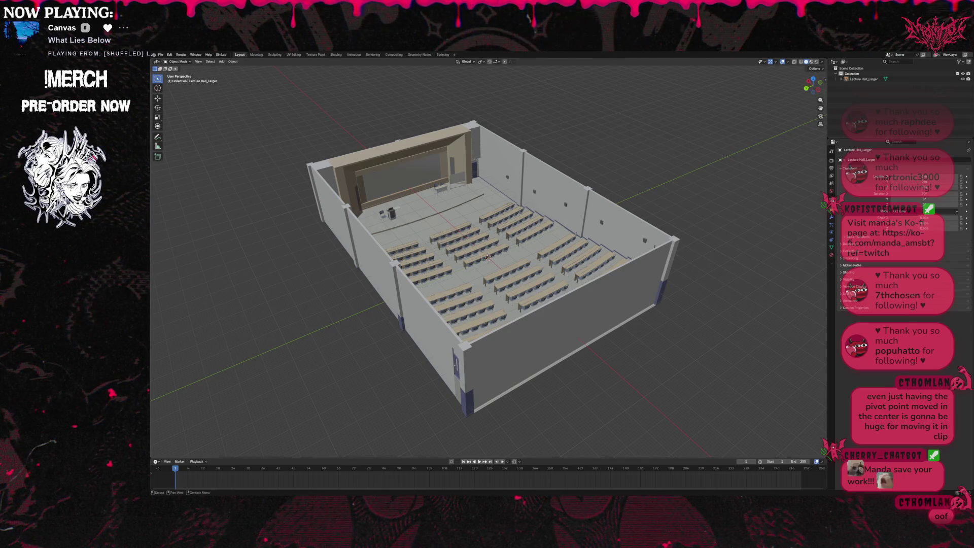
- Hide Lecture Hall_Larger and import the Lecture Hall_Default model via File > Import
{"action": "key", "text": "Delete"}
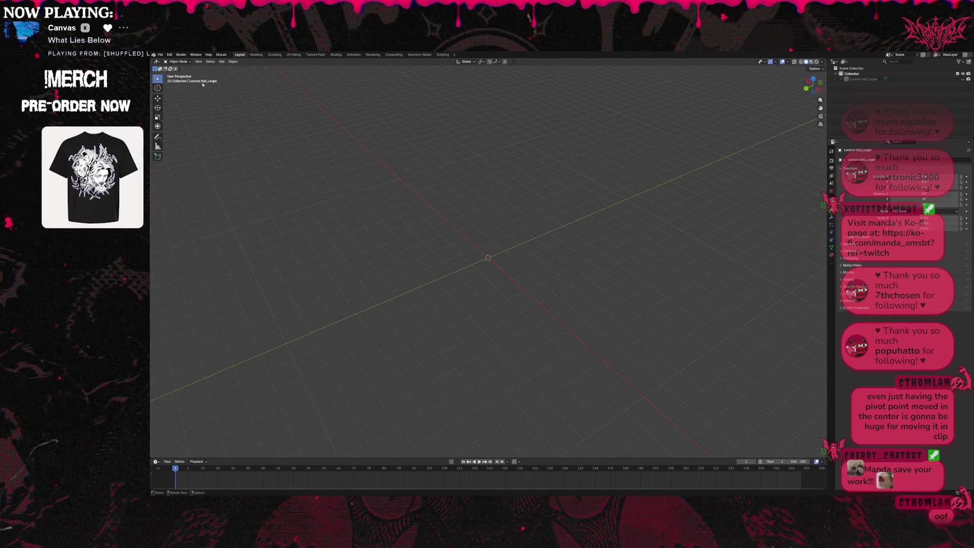
{"action": "left_click", "coordinate": [161, 54]}
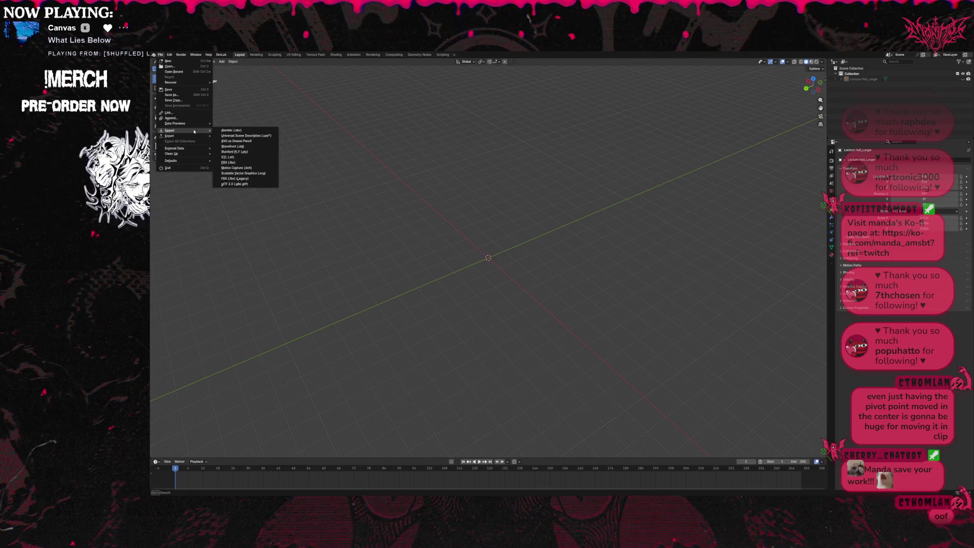
{"action": "mouse_move", "coordinate": [170, 130]}
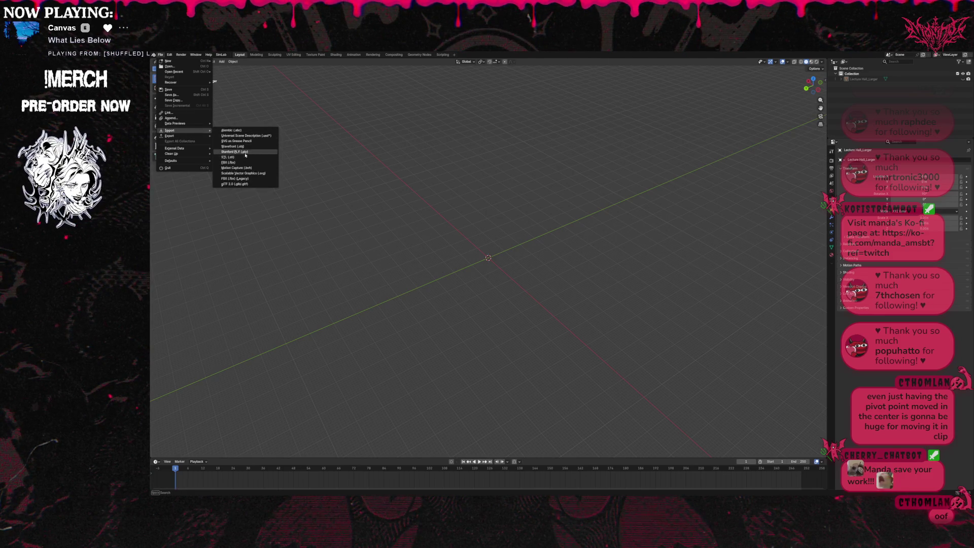
{"action": "left_click", "coordinate": [244, 146]}
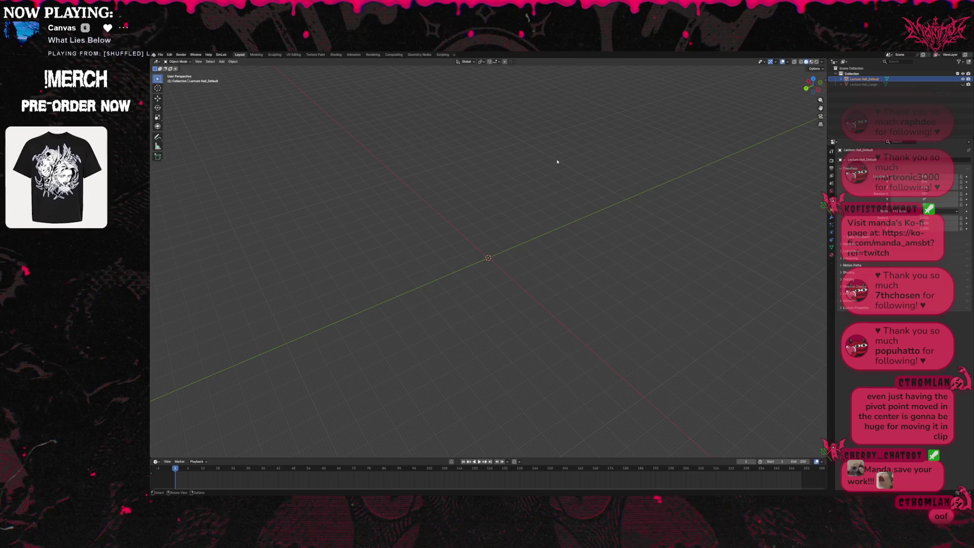
{"action": "scroll", "coordinate": [562, 167], "scroll_direction": "down", "scroll_amount": 5}
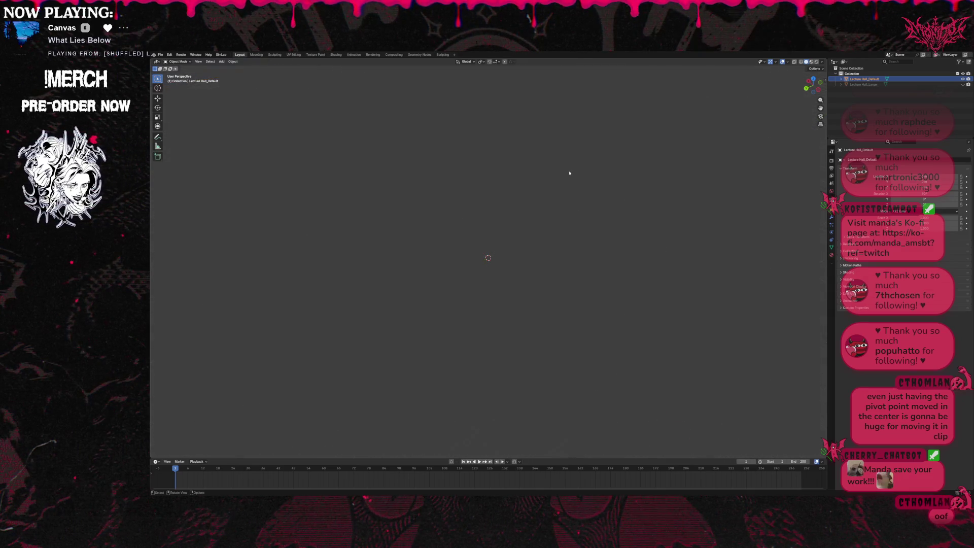
{"action": "scroll", "coordinate": [584, 187], "scroll_direction": "up", "scroll_amount": 5}
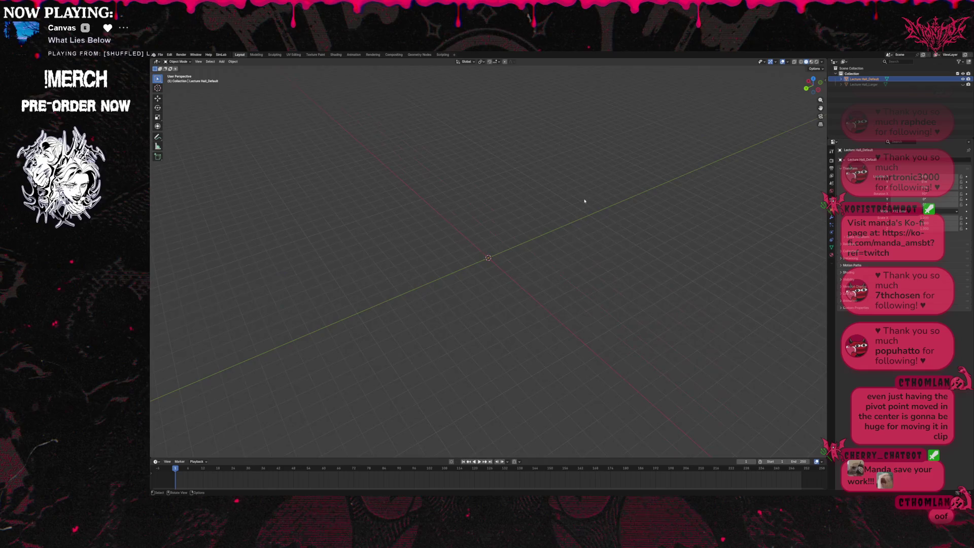
{"action": "scroll", "coordinate": [594, 196], "scroll_direction": "down", "scroll_amount": 2}
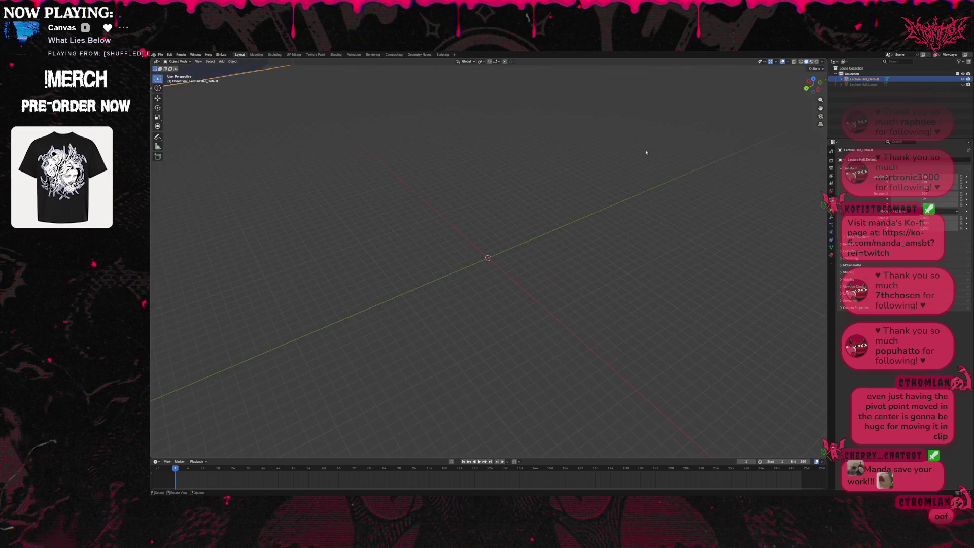
- Pan to the far-off Lecture Hall_Default and bring up the viewport's Object menu
{"action": "mouse_move", "coordinate": [487, 259]}
{"action": "left_mouse_down", "text": "shift"}
{"action": "mouse_move", "coordinate": [647, 407]}
{"action": "mouse_move", "coordinate": [634, 368]}
{"action": "left_mouse_up", "text": "shift"}
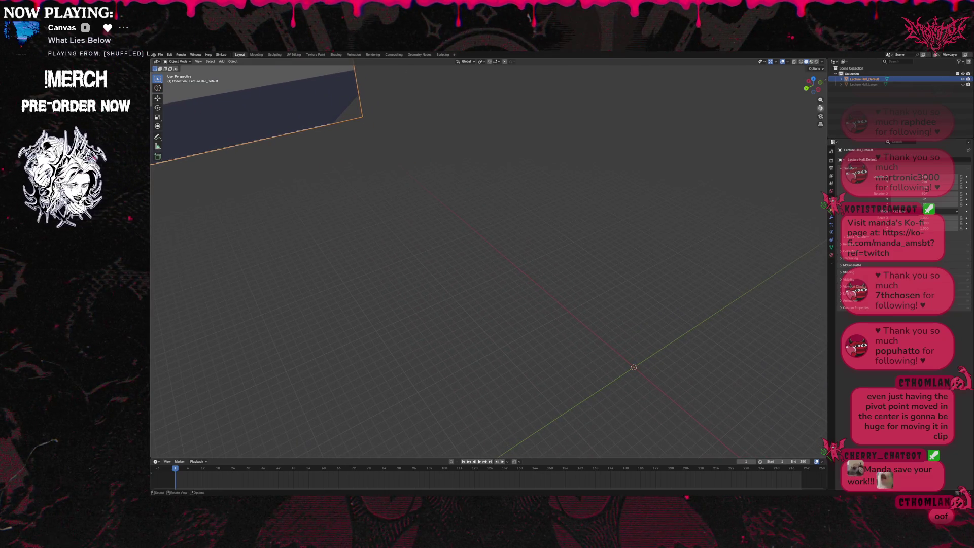
{"action": "scroll", "coordinate": [599, 145], "scroll_direction": "down", "scroll_amount": 3}
{"action": "scroll", "coordinate": [602, 156], "scroll_direction": "down", "scroll_amount": 3}
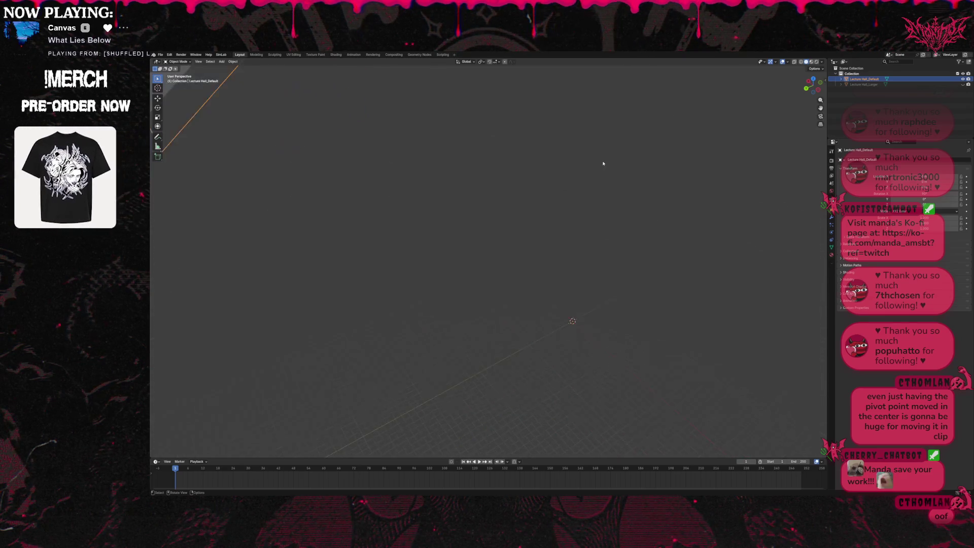
{"action": "scroll", "coordinate": [602, 163], "scroll_direction": "up", "scroll_amount": 2}
{"action": "scroll", "coordinate": [601, 163], "scroll_direction": "up", "scroll_amount": 1}
{"action": "scroll", "coordinate": [546, 174], "scroll_direction": "up", "scroll_amount": 1}
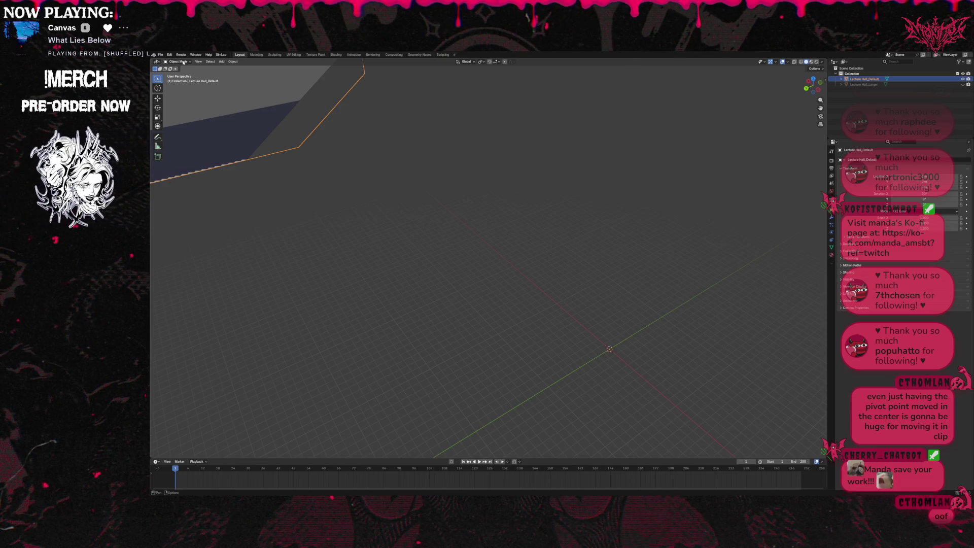
{"action": "left_click", "coordinate": [176, 62]}
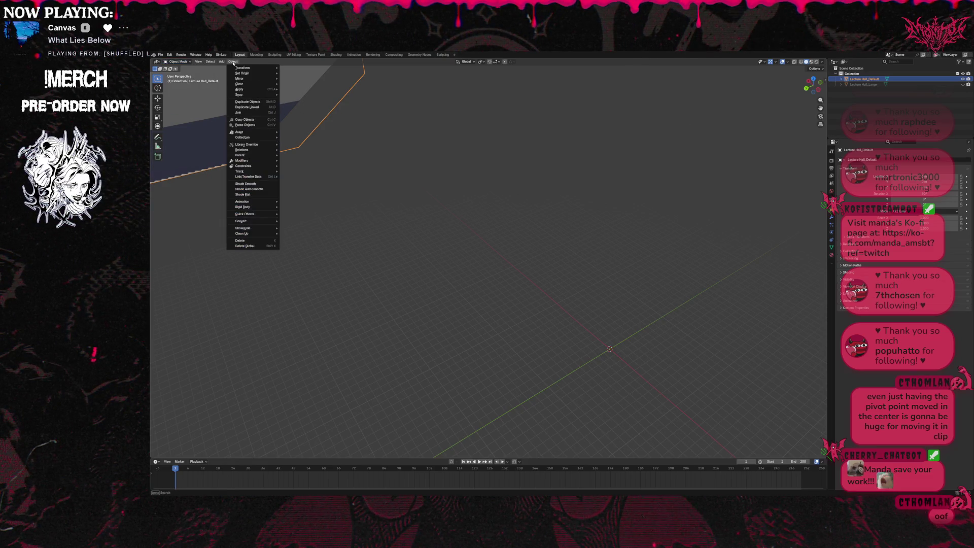
- Set Lecture Hall_Default's origin to Center of Mass (Surface) and begin scaling it up
{"action": "mouse_move", "coordinate": [243, 73]}
{"action": "left_click", "coordinate": [322, 90]}
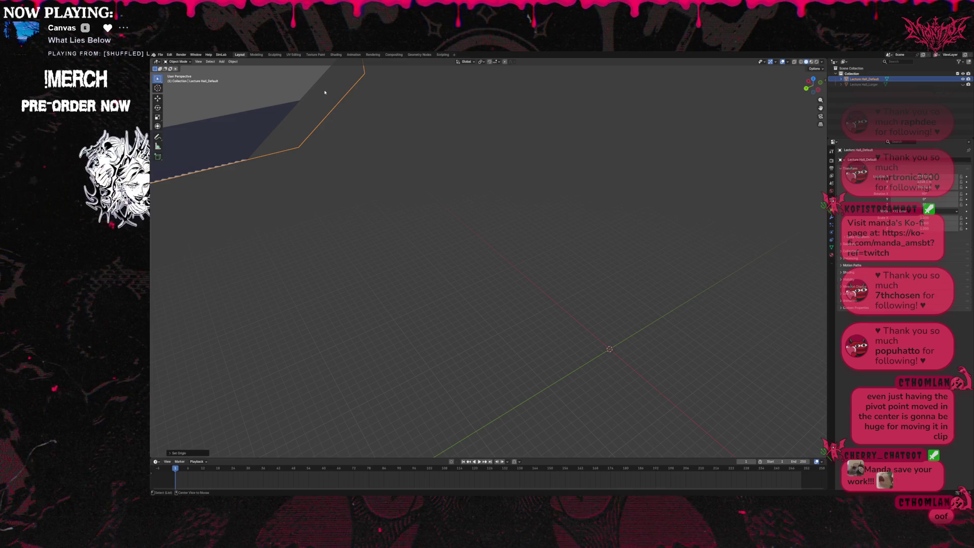
{"action": "scroll", "coordinate": [521, 196], "scroll_direction": "down", "scroll_amount": 5}
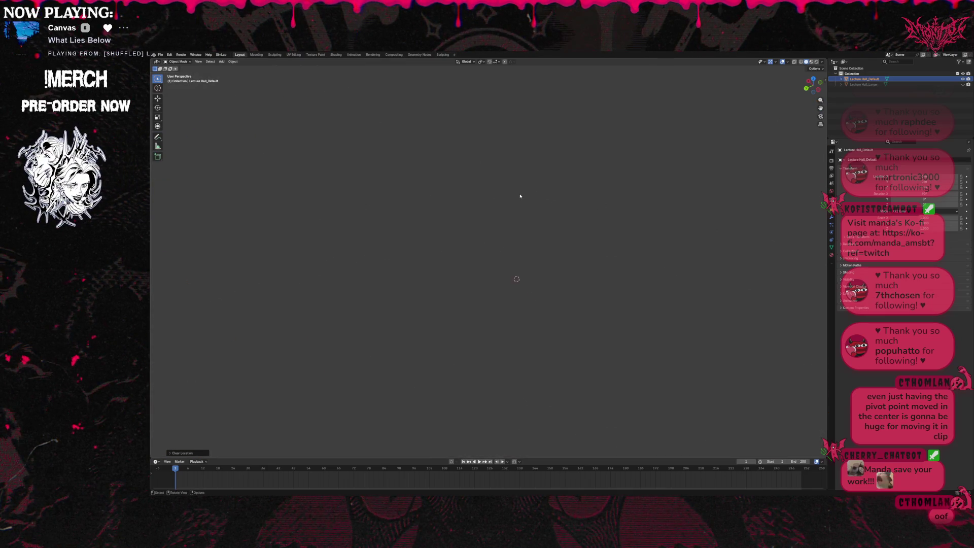
{"action": "scroll", "coordinate": [521, 205], "scroll_direction": "up", "scroll_amount": 5}
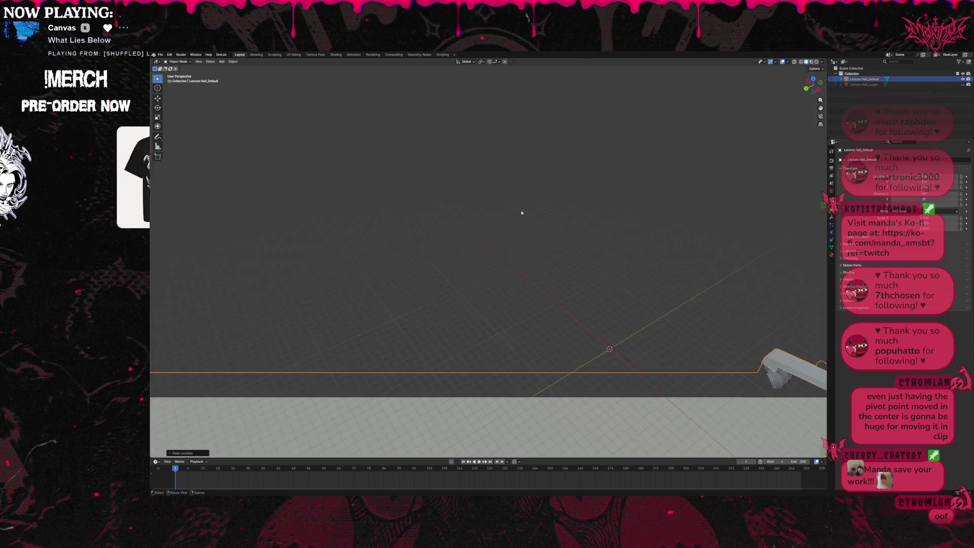
{"action": "key", "text": "s"}
{"action": "left_click_drag", "start_coordinate": [554, 248], "coordinate": [600, 321]}
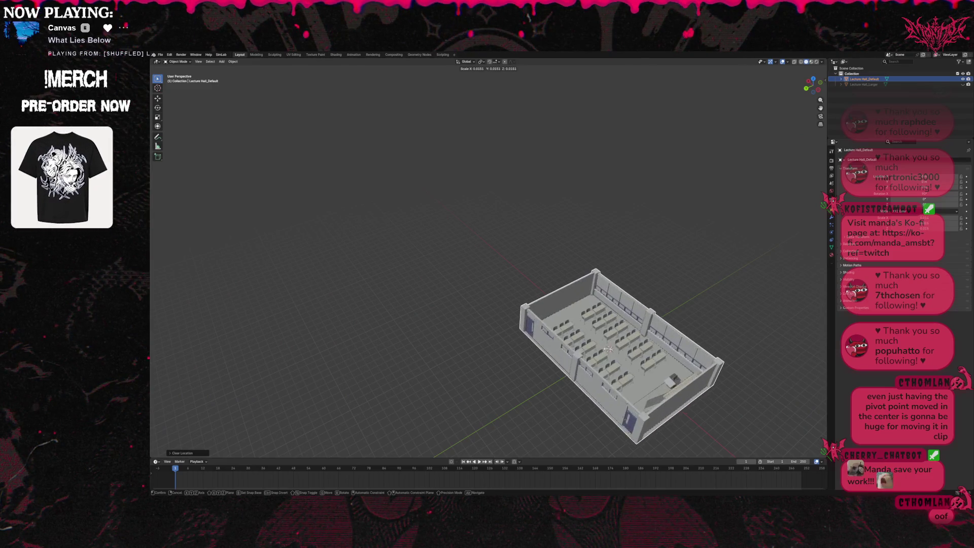
- Confirm the scale and inspect the hall's walls and desk rows from side and overhead views
{"action": "key", "text": "Return"}
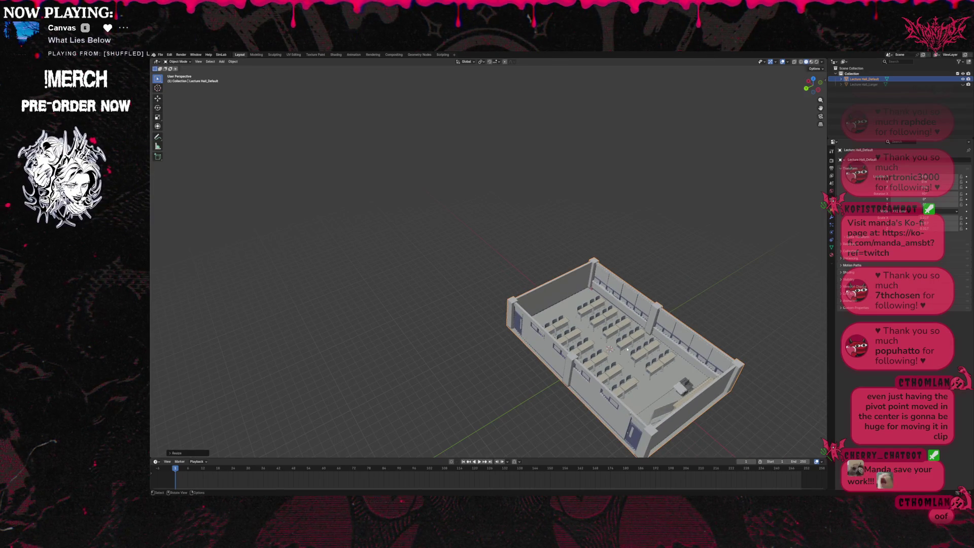
{"action": "scroll", "coordinate": [615, 347], "scroll_direction": "up", "scroll_amount": 4}
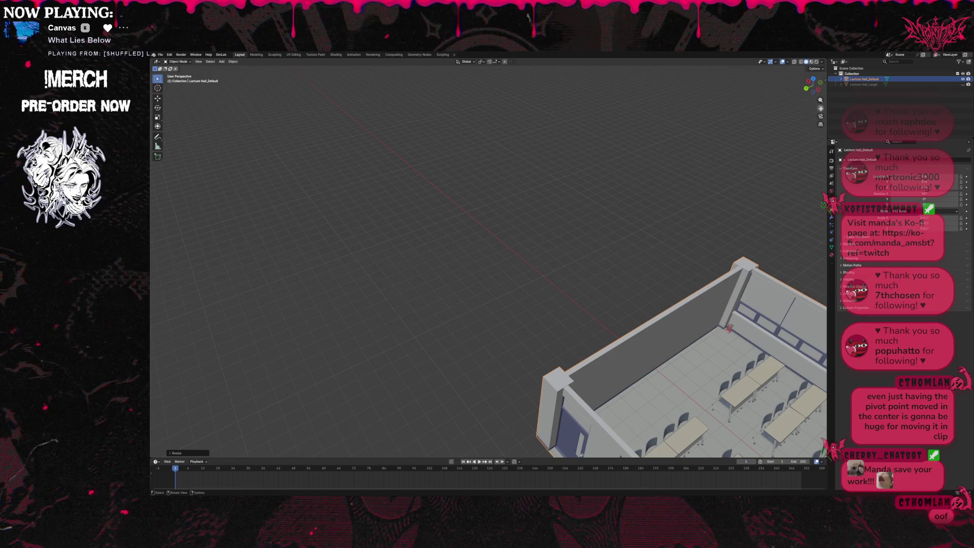
{"action": "scroll", "coordinate": [487, 267], "scroll_direction": "up", "scroll_amount": 5}
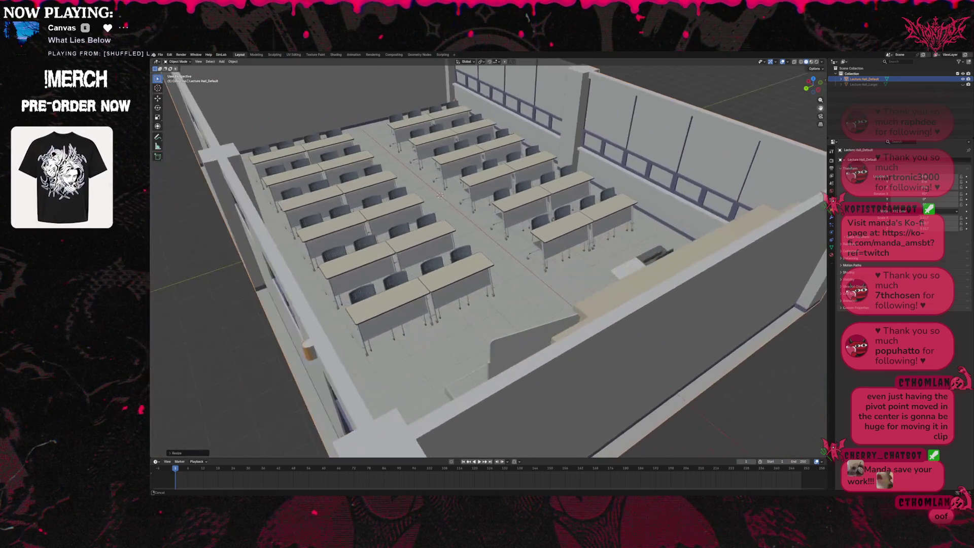
{"action": "key", "text": "Home"}
{"action": "scroll", "coordinate": [487, 266], "scroll_direction": "up", "scroll_amount": 4}
{"action": "key", "text": "Home"}
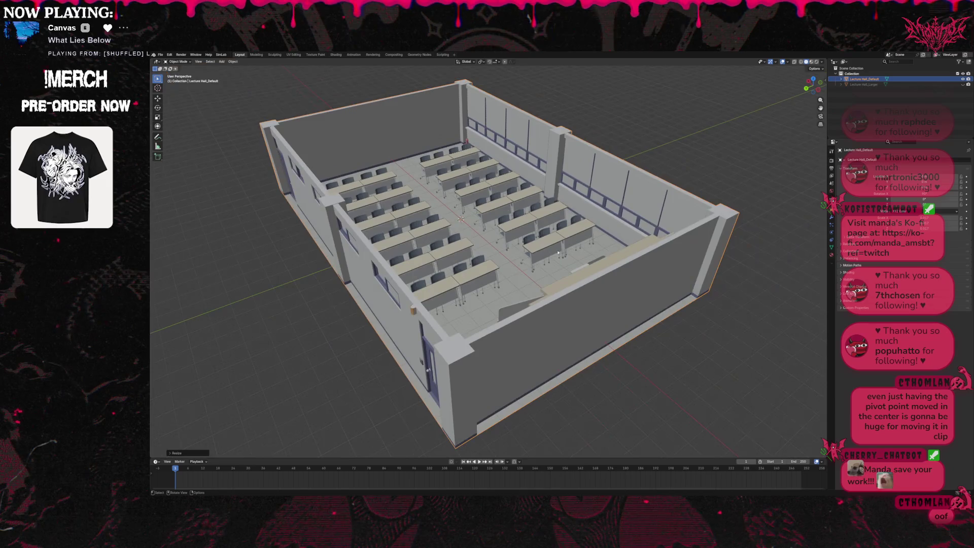
{"action": "key", "text": "KP_1"}
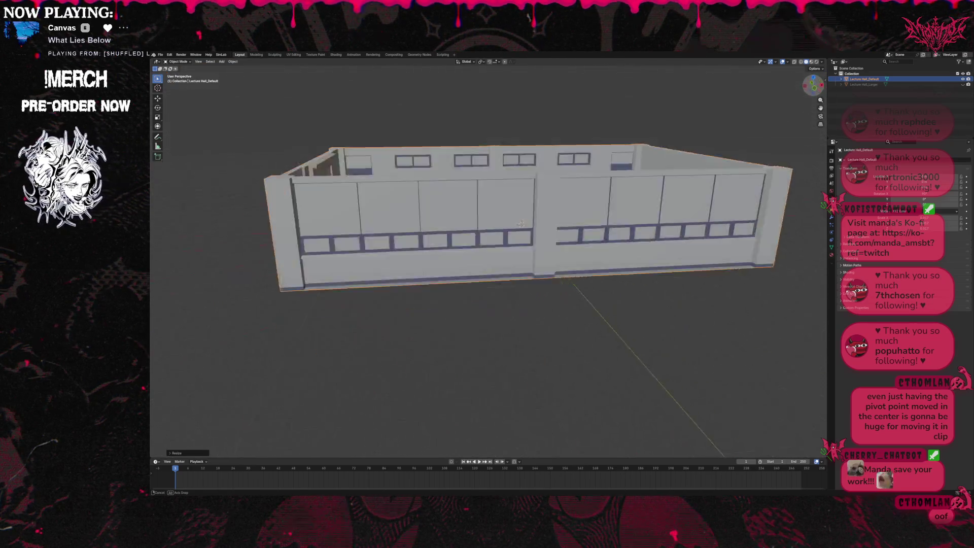
{"action": "left_click_drag", "start_coordinate": [488, 319], "coordinate": [533, 228]}
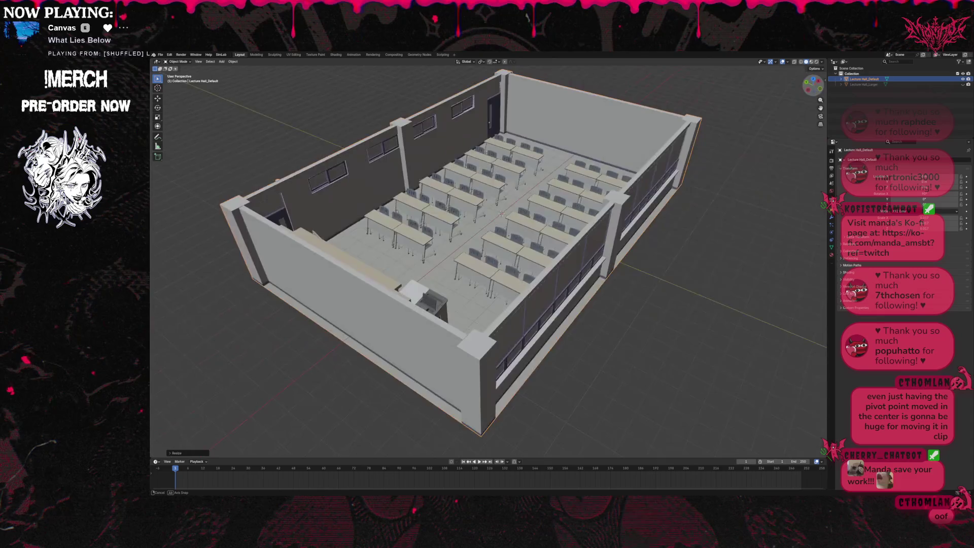
{"action": "left_click_drag", "start_coordinate": [488, 267], "coordinate": [533, 320]}
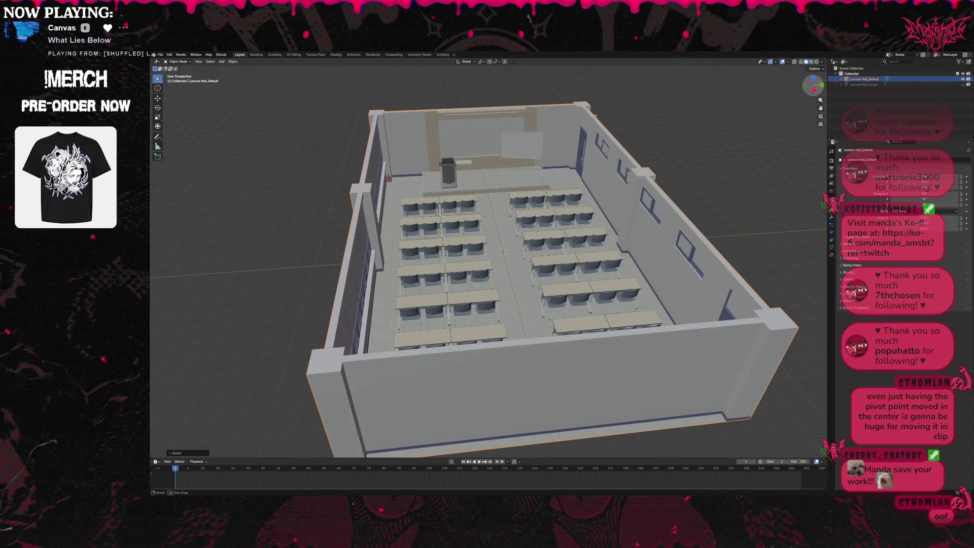
{"action": "scroll", "coordinate": [533, 267], "scroll_direction": "down", "scroll_amount": 3}
{"action": "scroll", "coordinate": [532, 267], "scroll_direction": "up", "scroll_amount": 2}
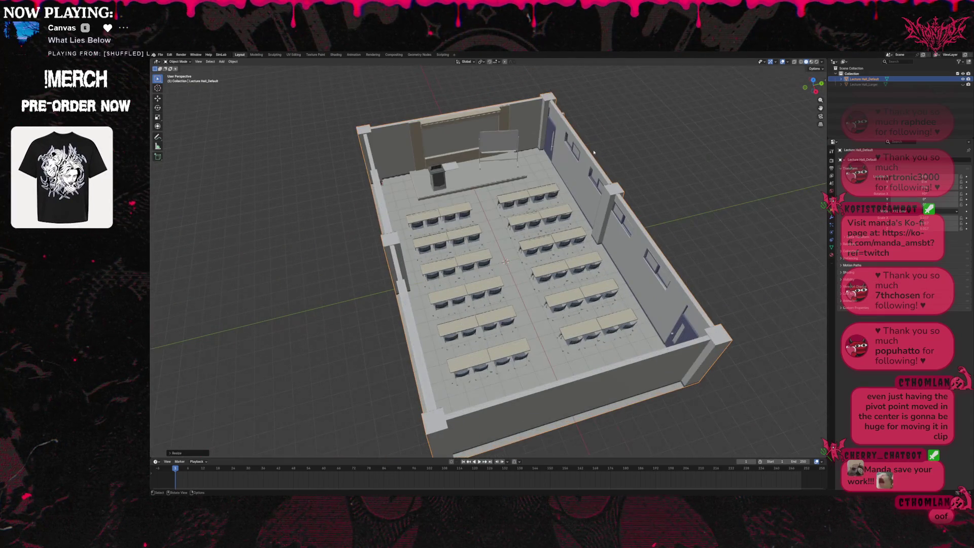
{"action": "scroll", "coordinate": [596, 150], "scroll_direction": "up", "scroll_amount": 1}
{"action": "scroll", "coordinate": [602, 147], "scroll_direction": "down", "scroll_amount": 2}
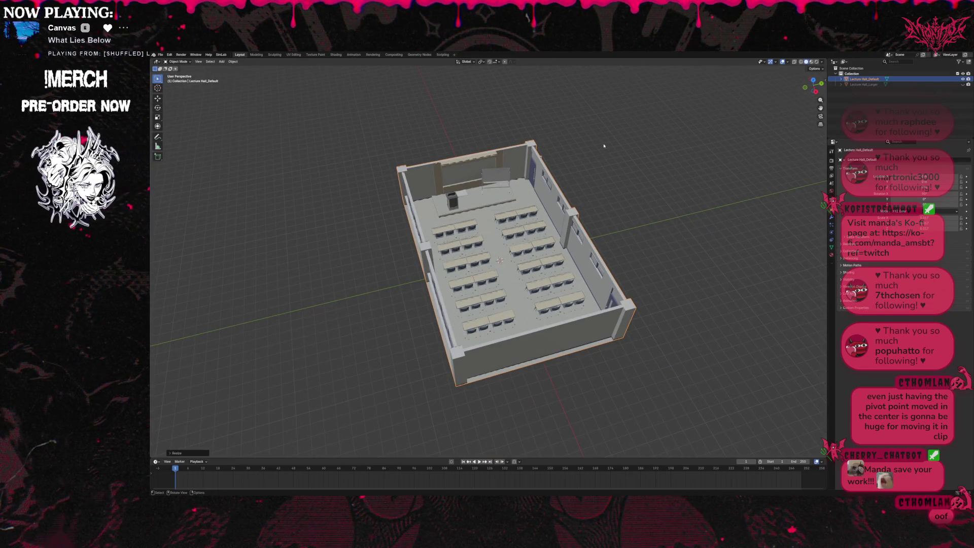
{"action": "scroll", "coordinate": [604, 146], "scroll_direction": "up", "scroll_amount": 1}
- Rescale Lecture Hall_Default again to a compact size and check it from a lower side view
{"action": "key", "text": "s"}
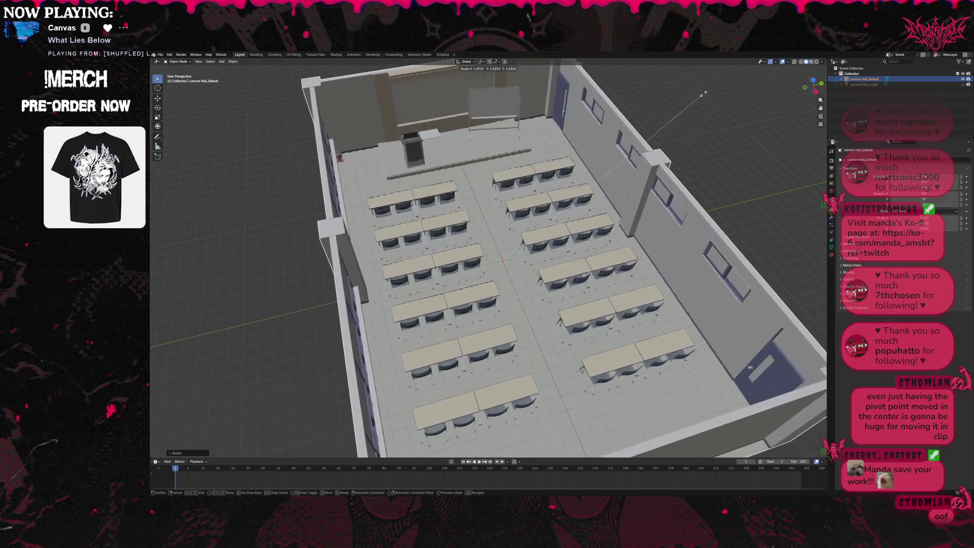
{"action": "left_click", "coordinate": [701, 95]}
{"action": "scroll", "coordinate": [595, 207], "scroll_direction": "up", "scroll_amount": 3}
{"action": "scroll", "coordinate": [595, 208], "scroll_direction": "up", "scroll_amount": 3}
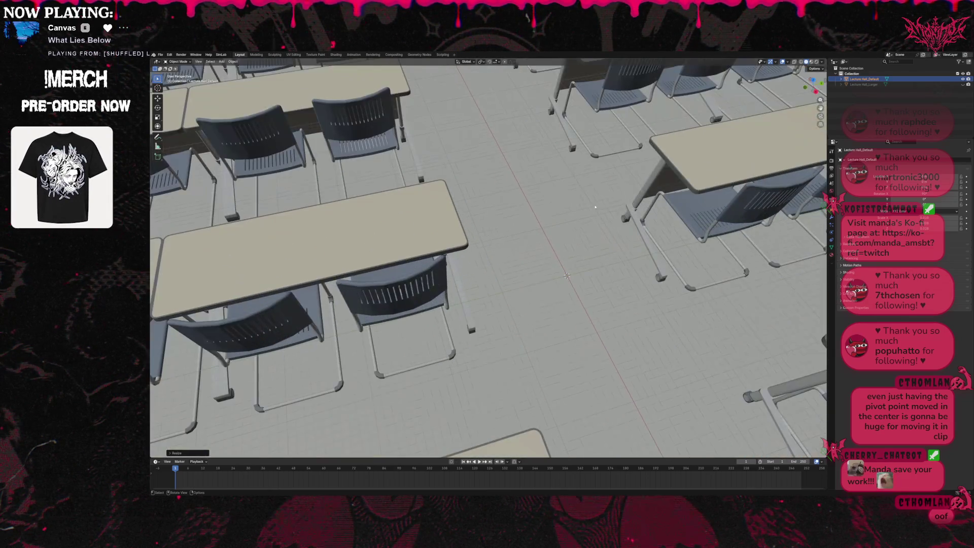
{"action": "scroll", "coordinate": [600, 198], "scroll_direction": "down", "scroll_amount": 4}
{"action": "scroll", "coordinate": [600, 199], "scroll_direction": "down", "scroll_amount": 4}
{"action": "scroll", "coordinate": [600, 198], "scroll_direction": "up", "scroll_amount": 1}
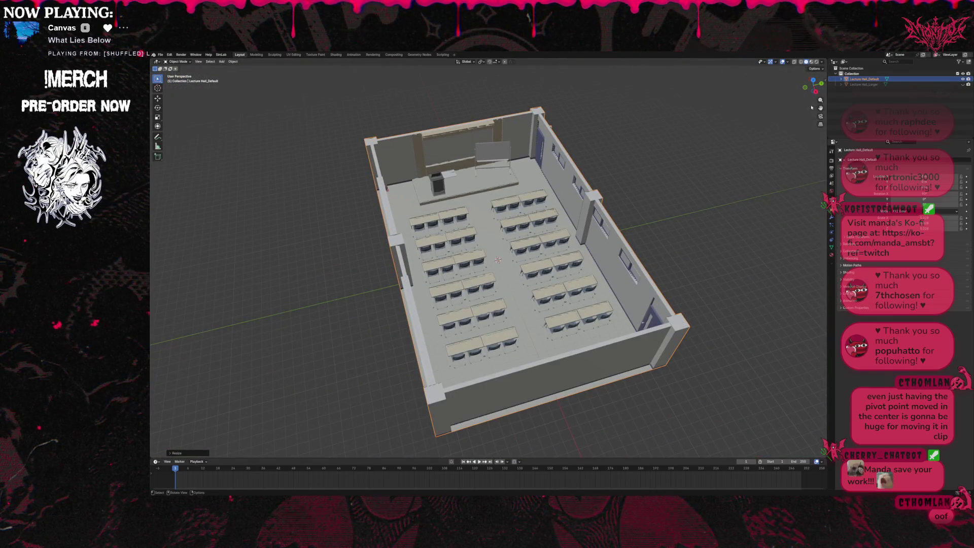
{"action": "scroll", "coordinate": [494, 259], "scroll_direction": "down", "scroll_amount": 2}
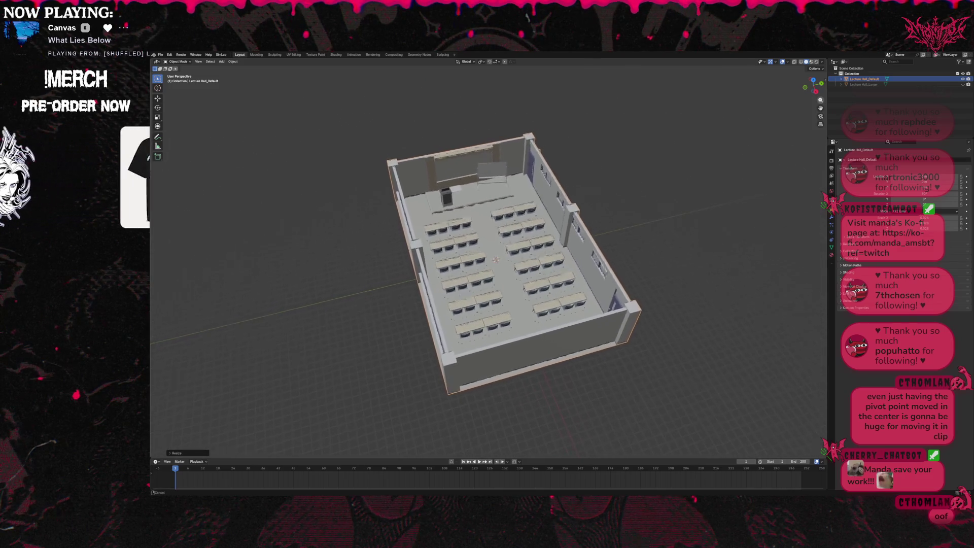
{"action": "left_click_drag", "start_coordinate": [809, 85], "coordinate": [811, 81]}
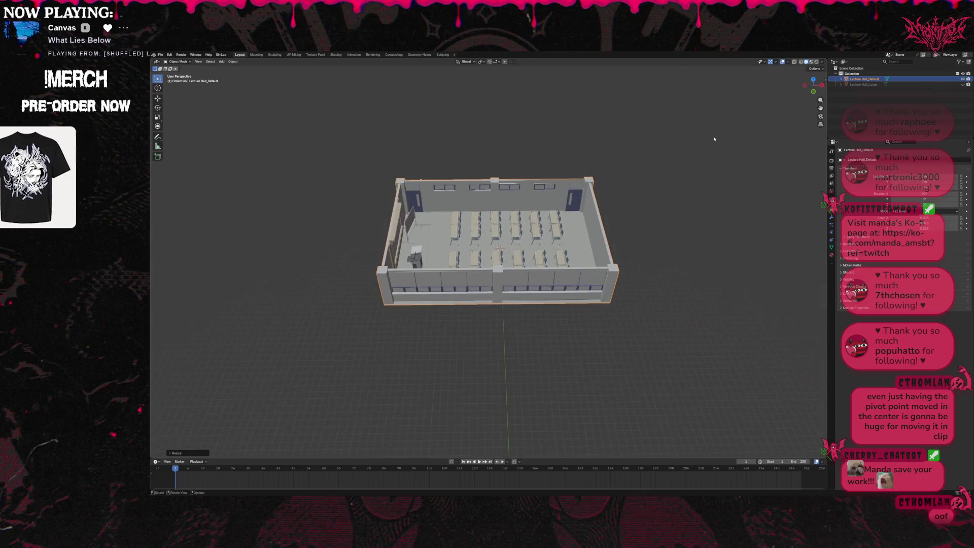
{"action": "scroll", "coordinate": [715, 143], "scroll_direction": "up", "scroll_amount": 3}
{"action": "scroll", "coordinate": [715, 142], "scroll_direction": "down", "scroll_amount": 3}
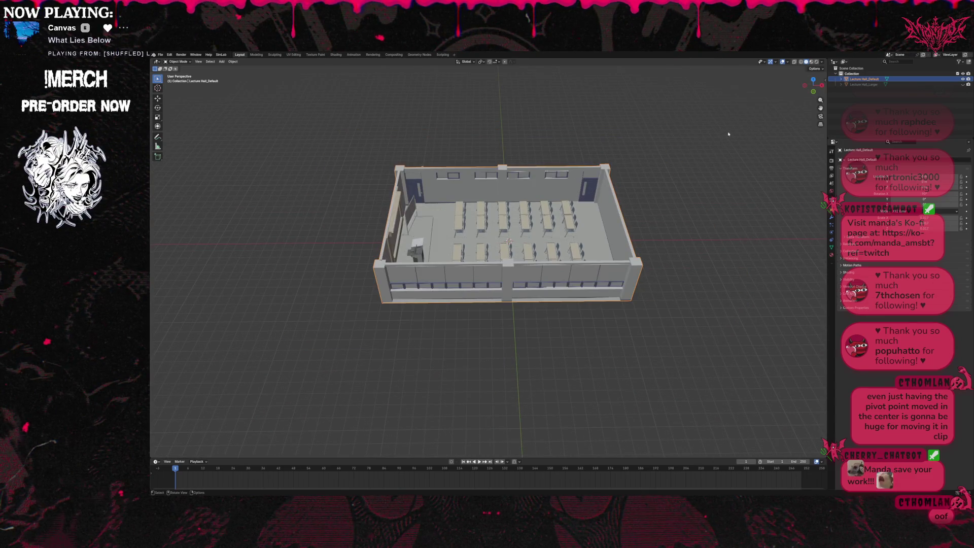
- Show Lecture Hall_Larger too, scale Lecture Hall_Default down and clear its location to the world origin
{"action": "left_click", "coordinate": [965, 85]}
{"action": "left_click", "coordinate": [965, 80]}
{"action": "left_click", "coordinate": [867, 80]}
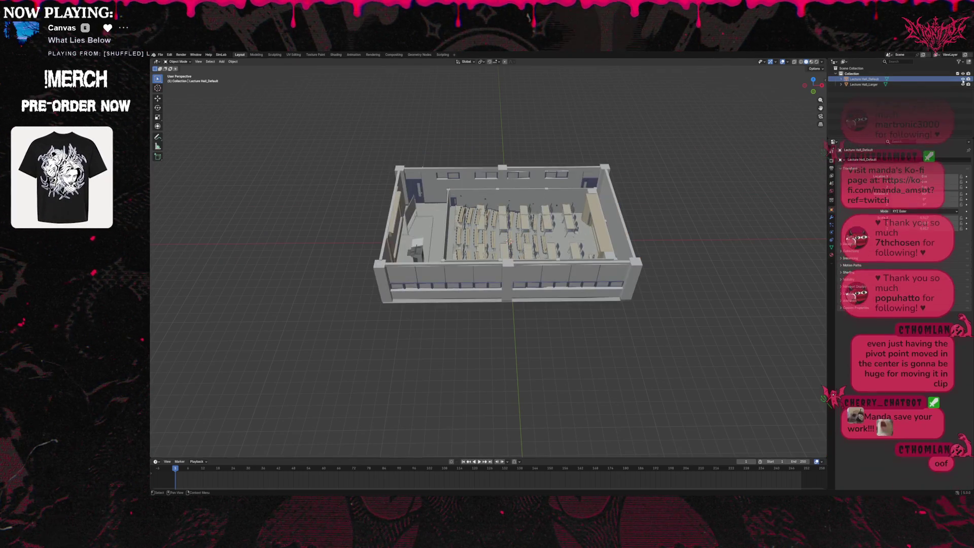
{"action": "key", "text": "s"}
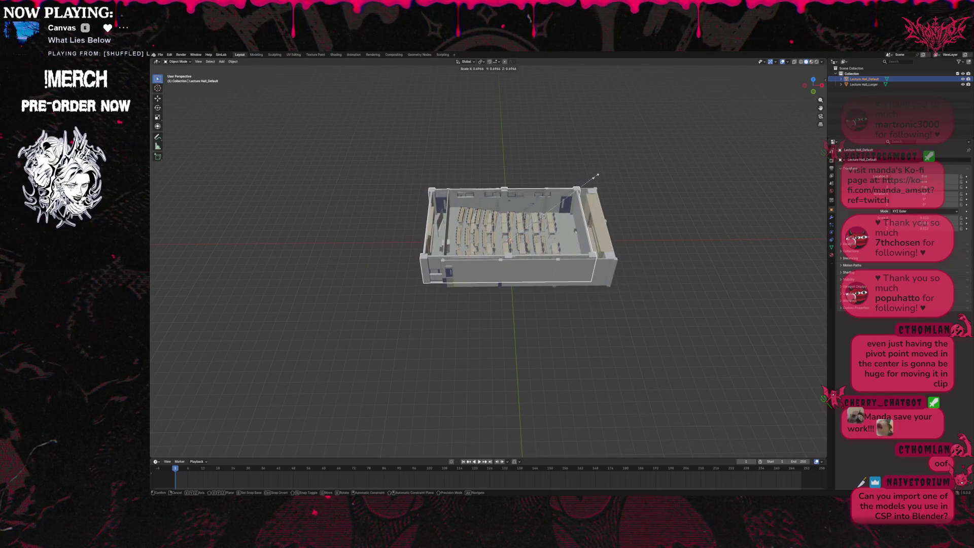
{"action": "left_click", "coordinate": [607, 175]}
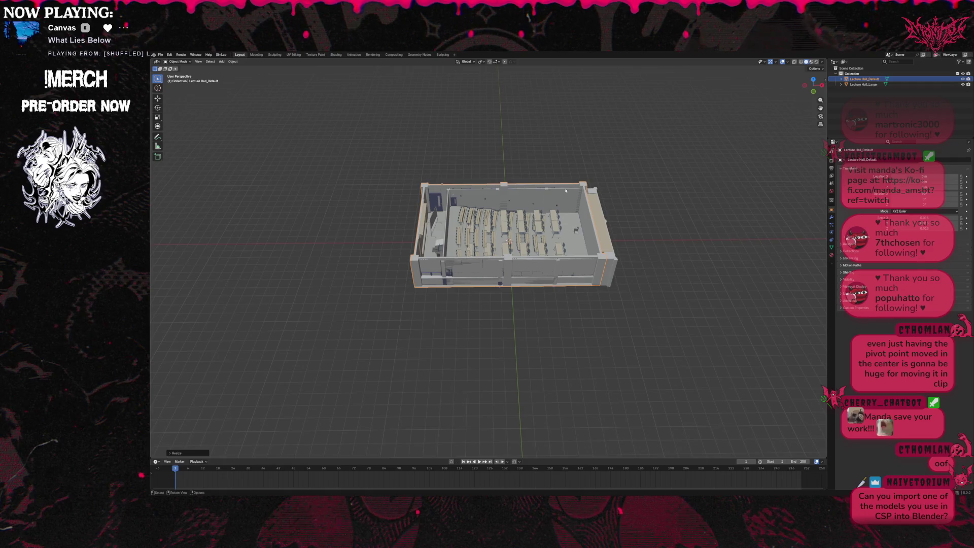
{"action": "key", "text": "alt+g"}
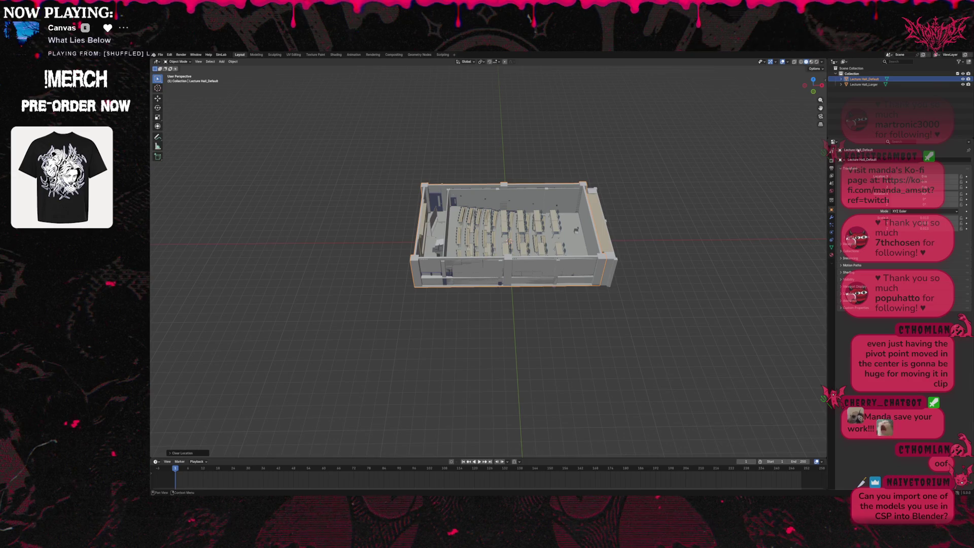
{"action": "left_click", "coordinate": [160, 56]}
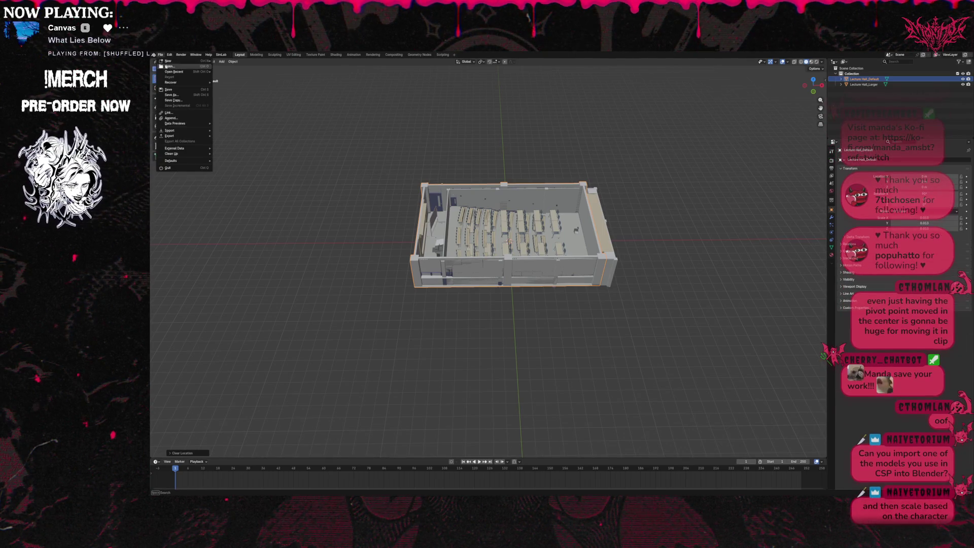
{"action": "mouse_move", "coordinate": [169, 130]}
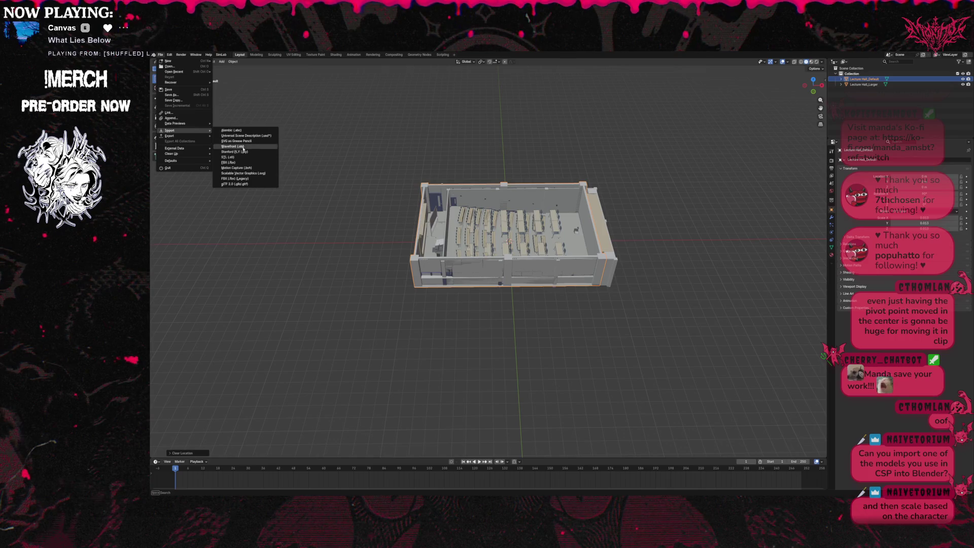
- Import Lecture Hall_Medium as a Wavefront OBJ and scale it down twice to match the default hall
{"action": "left_click", "coordinate": [244, 148]}
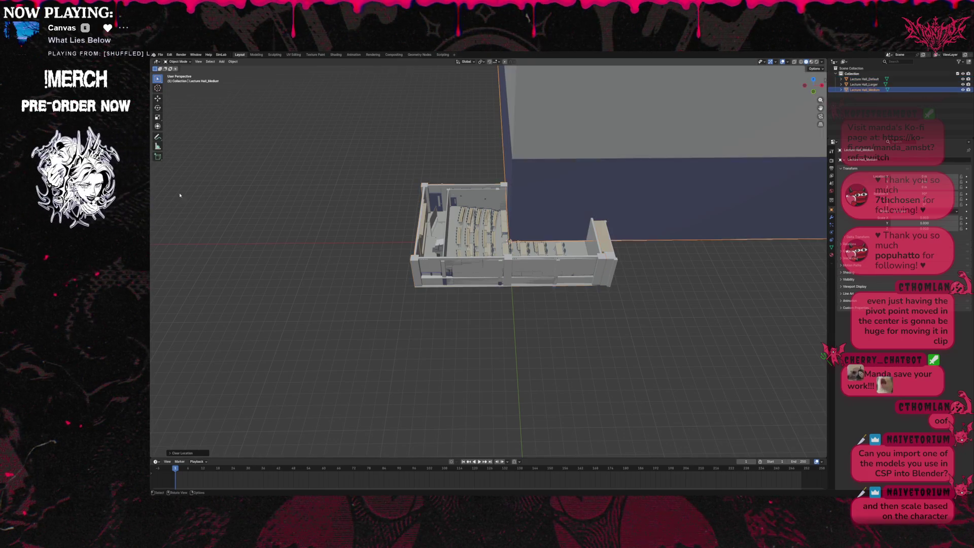
{"action": "key", "text": "s"}
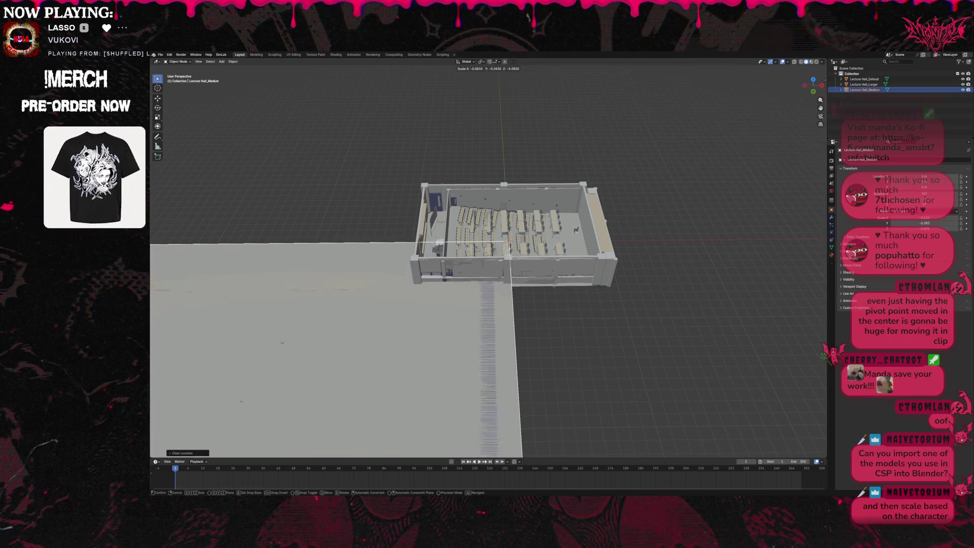
{"action": "left_click", "coordinate": [518, 248]}
{"action": "key", "text": "s"}
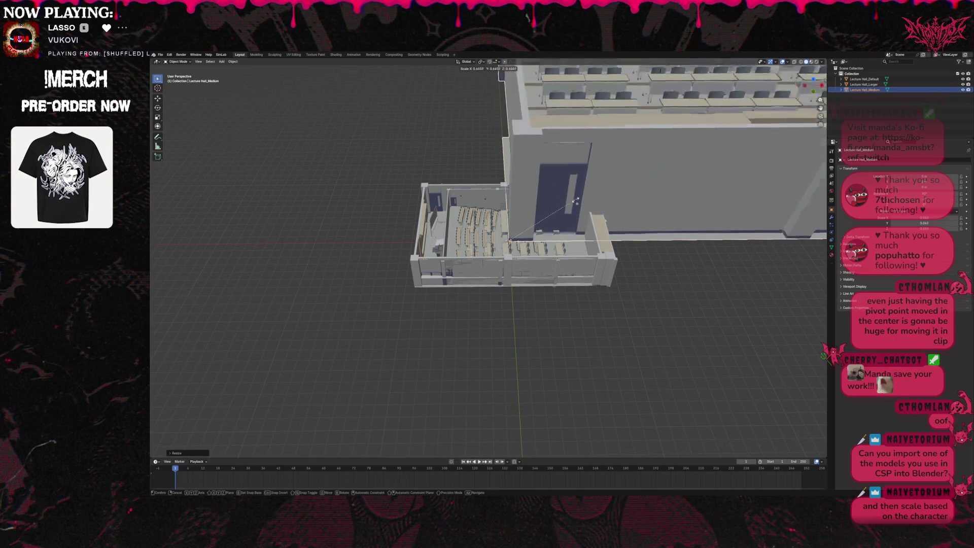
{"action": "left_click", "coordinate": [523, 238]}
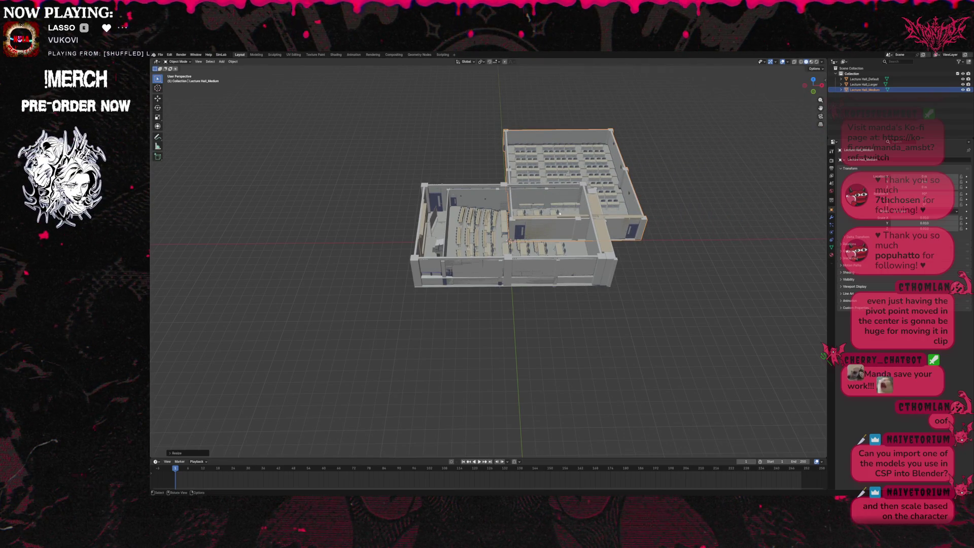
{"action": "left_click", "coordinate": [233, 61]}
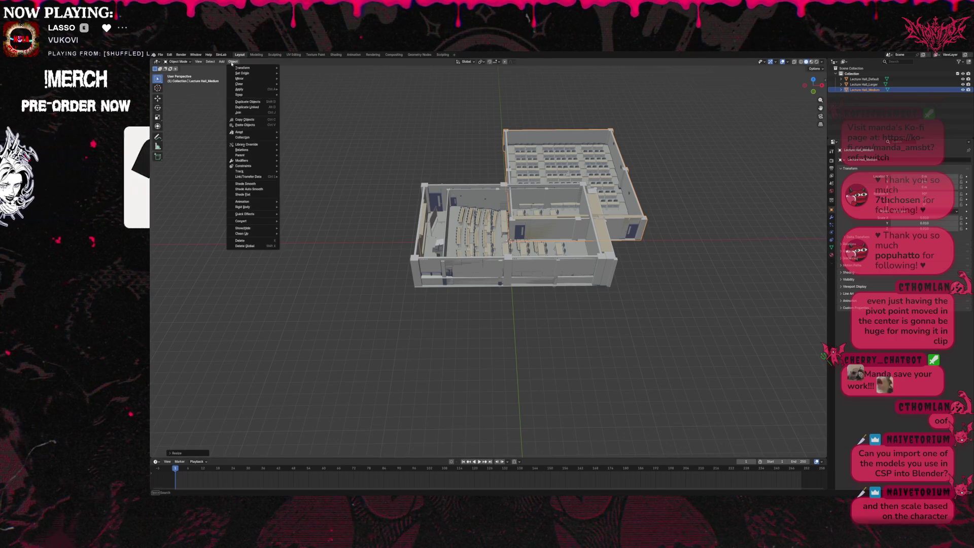
{"action": "mouse_move", "coordinate": [242, 73]}
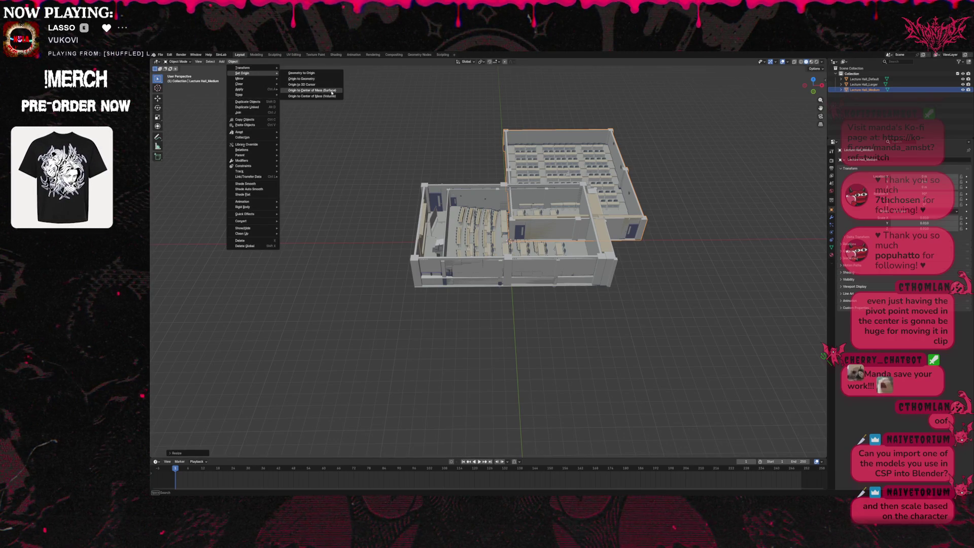
- Set Lecture Hall_Medium's origin to Center of Mass (Surface), clear its location and hide the other halls
{"action": "left_click", "coordinate": [332, 90]}
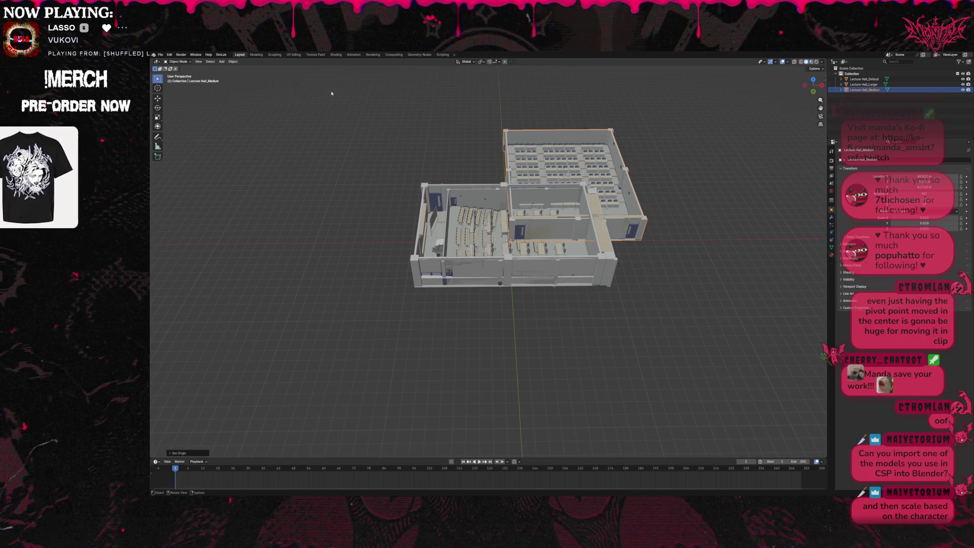
{"action": "key", "text": "alt+g"}
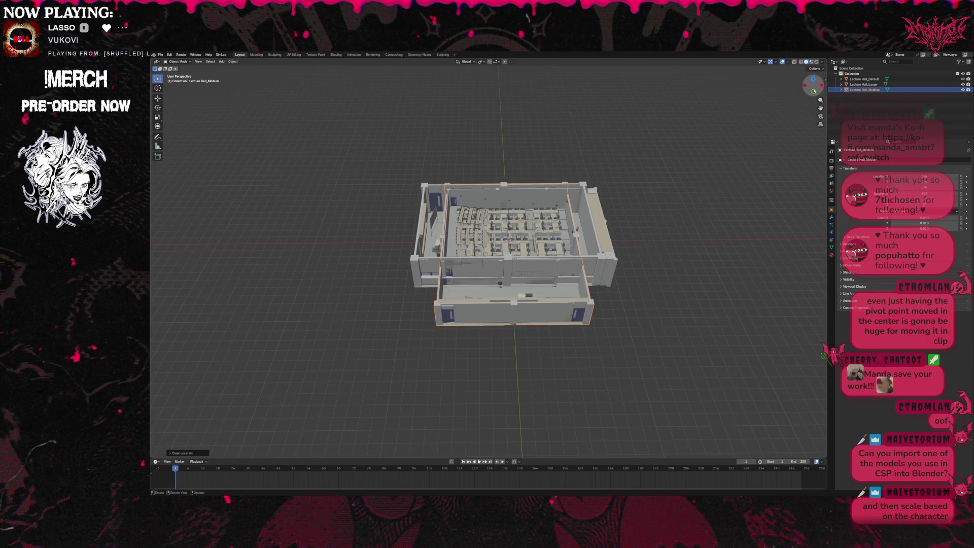
{"action": "left_click_drag", "start_coordinate": [813, 87], "coordinate": [792, 103]}
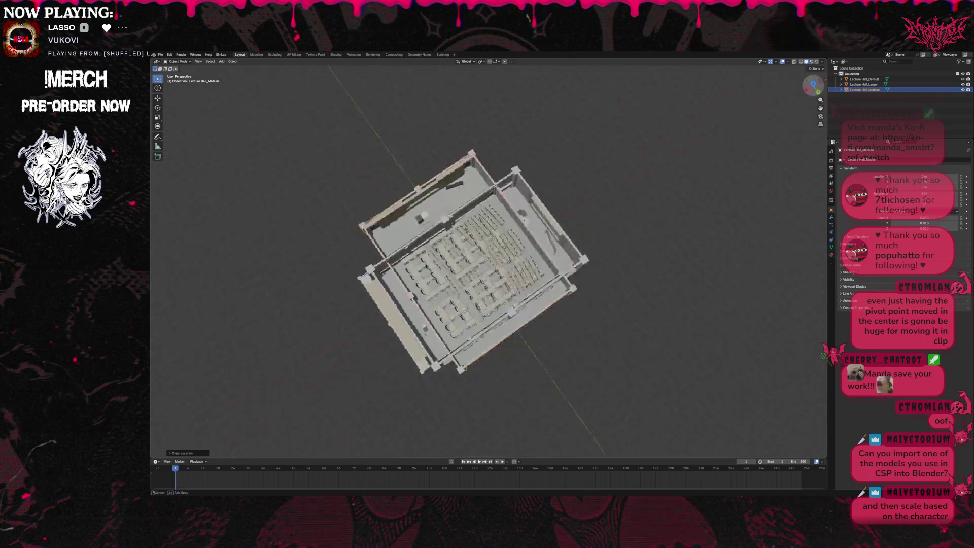
{"action": "left_click", "coordinate": [963, 90]}
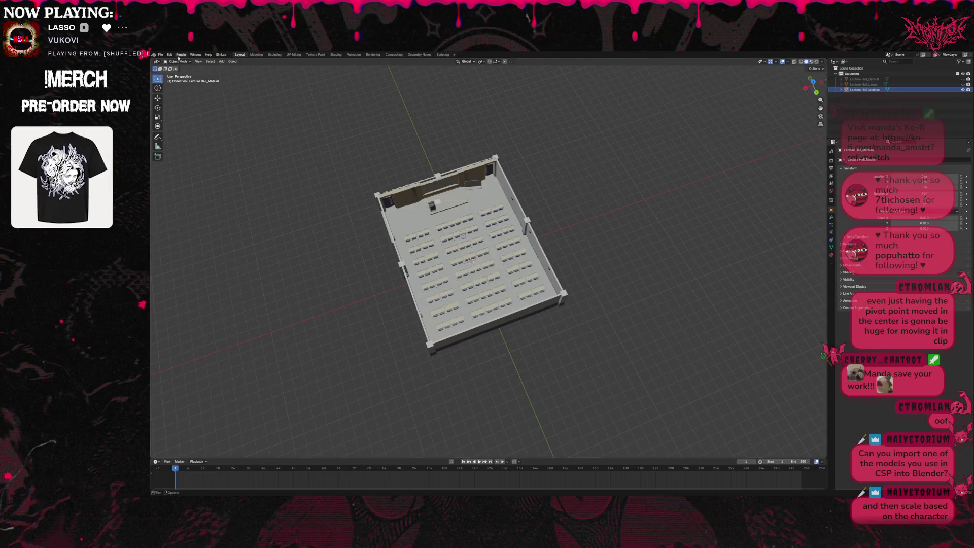
{"action": "left_click", "coordinate": [160, 55]}
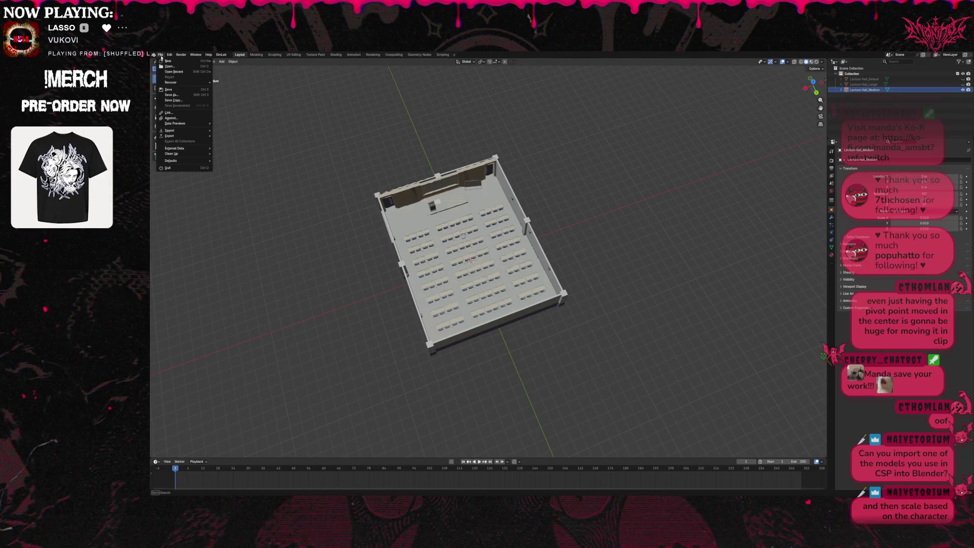
{"action": "mouse_move", "coordinate": [182, 136]}
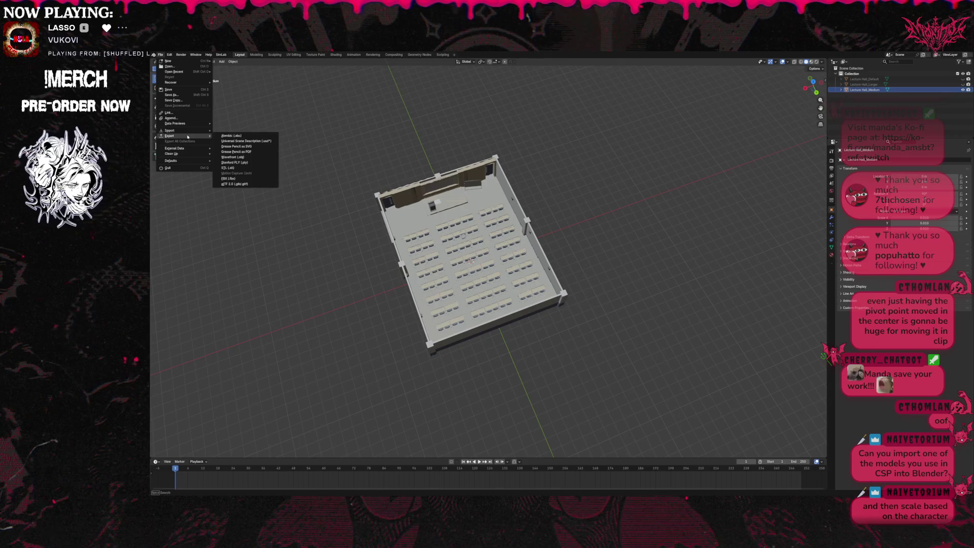
- Export Lecture Hall_Medium as a Wavefront OBJ, then hide it and show Lecture Hall_Larger instead
{"action": "left_click", "coordinate": [245, 157]}
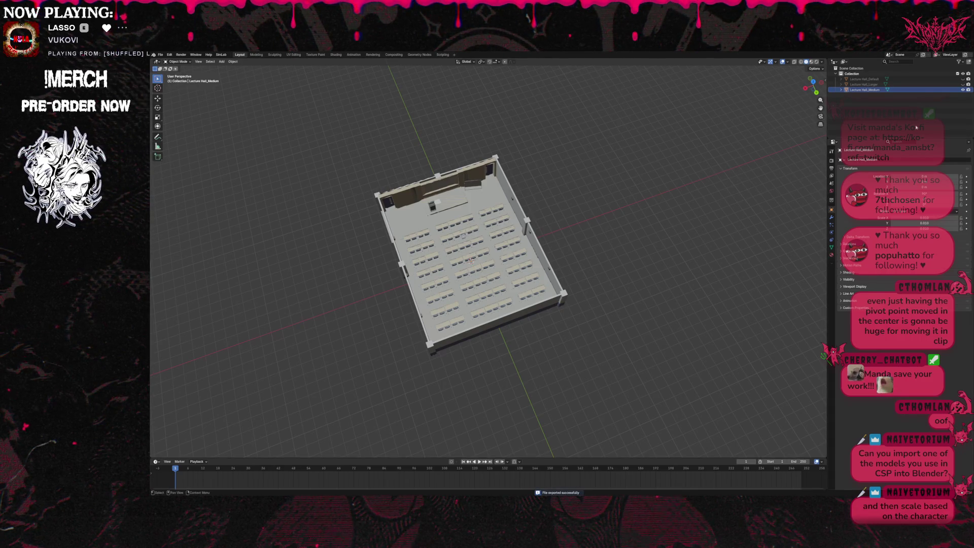
{"action": "left_click", "coordinate": [962, 90]}
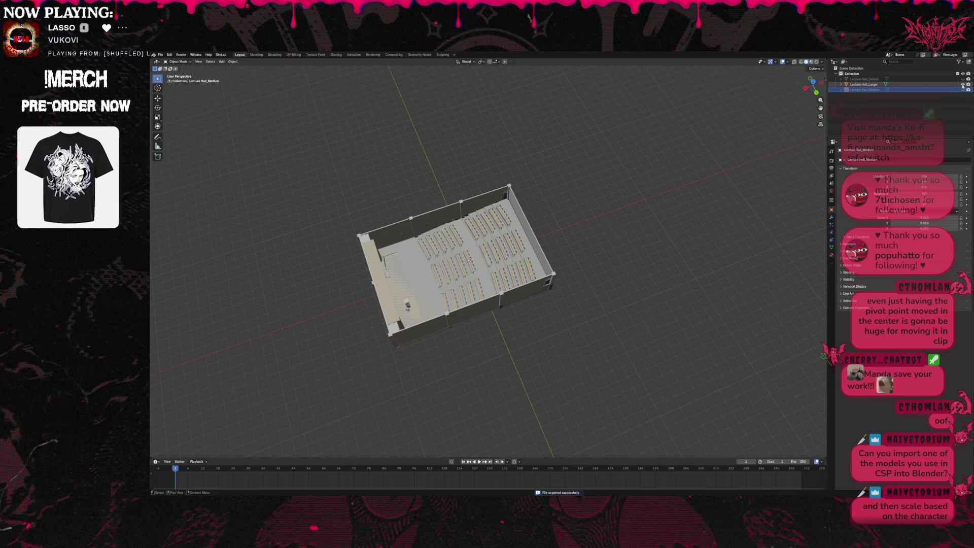
- Export the Lecture Hall_Larger model from Blender as a Wavefront OBJ file
{"action": "left_click", "coordinate": [939, 85]}
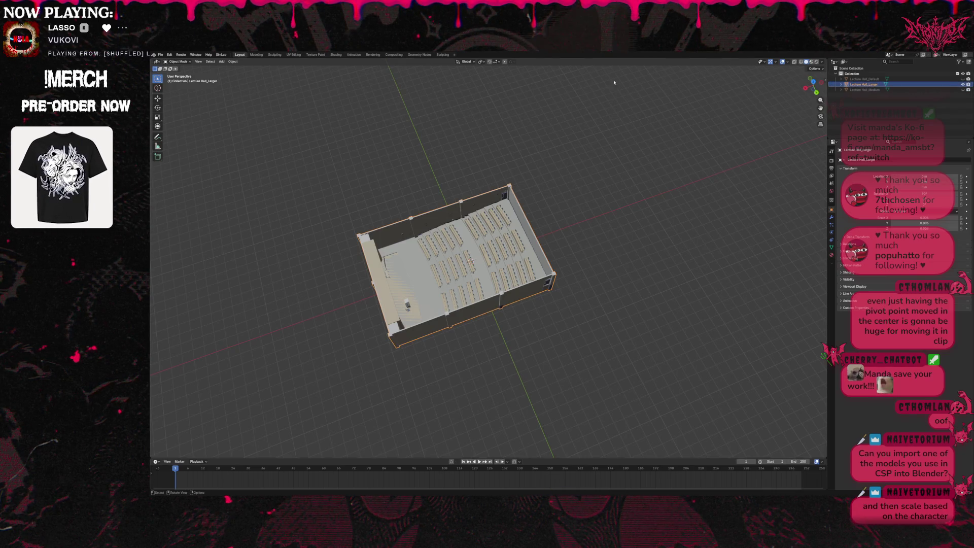
{"action": "left_click", "coordinate": [161, 53]}
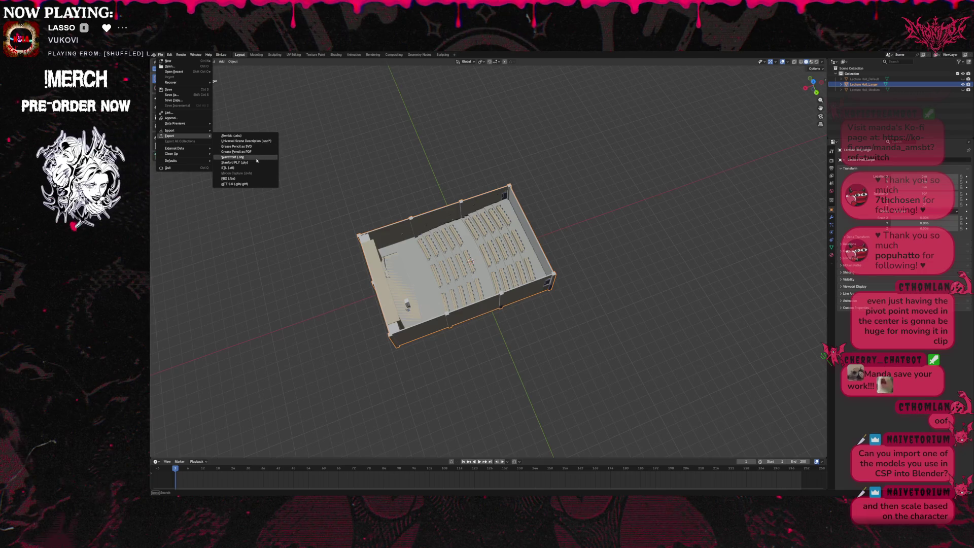
{"action": "left_click", "coordinate": [256, 160]}
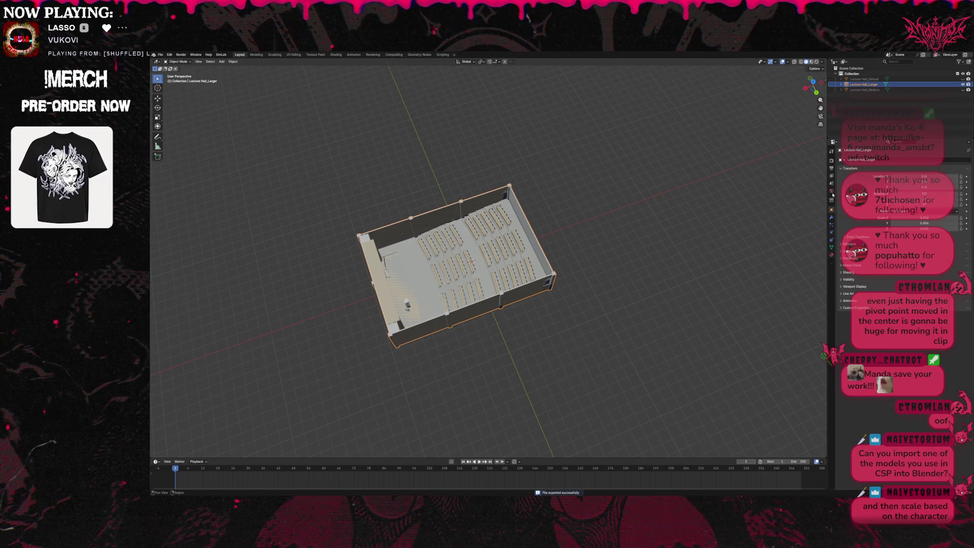
- Export the smaller classroom model as its own OBJ file, then return to Clip Studio Paint
{"action": "key", "text": "2"}
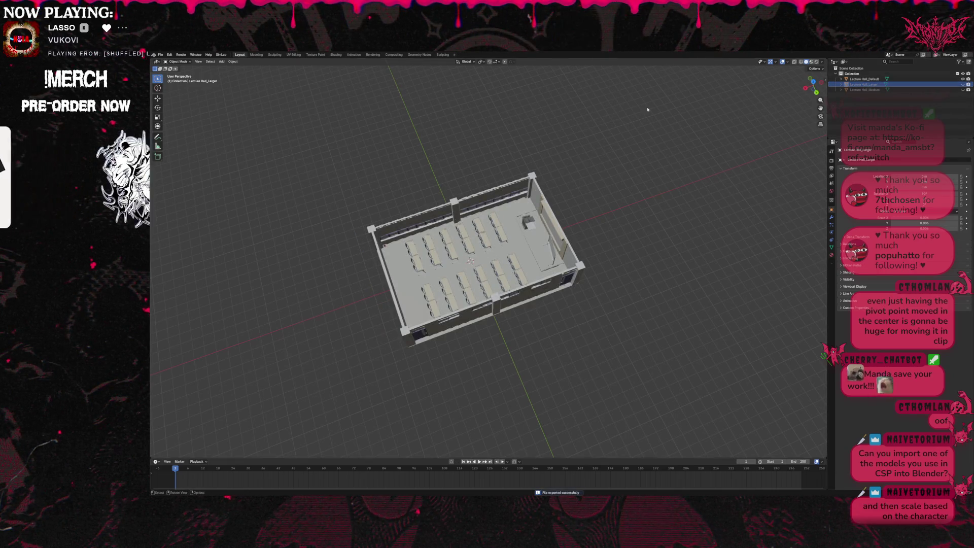
{"action": "left_click", "coordinate": [160, 55]}
{"action": "mouse_move", "coordinate": [171, 136]}
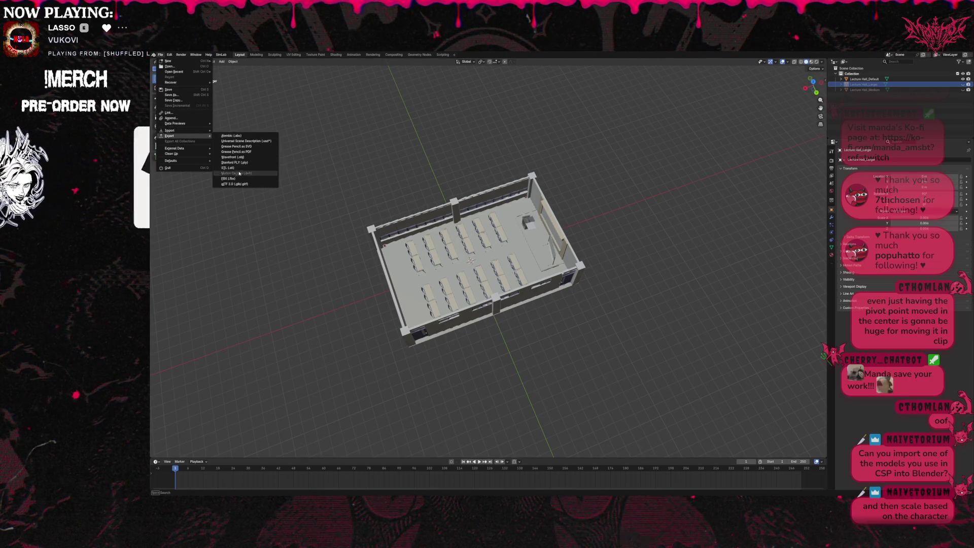
{"action": "left_click", "coordinate": [240, 158]}
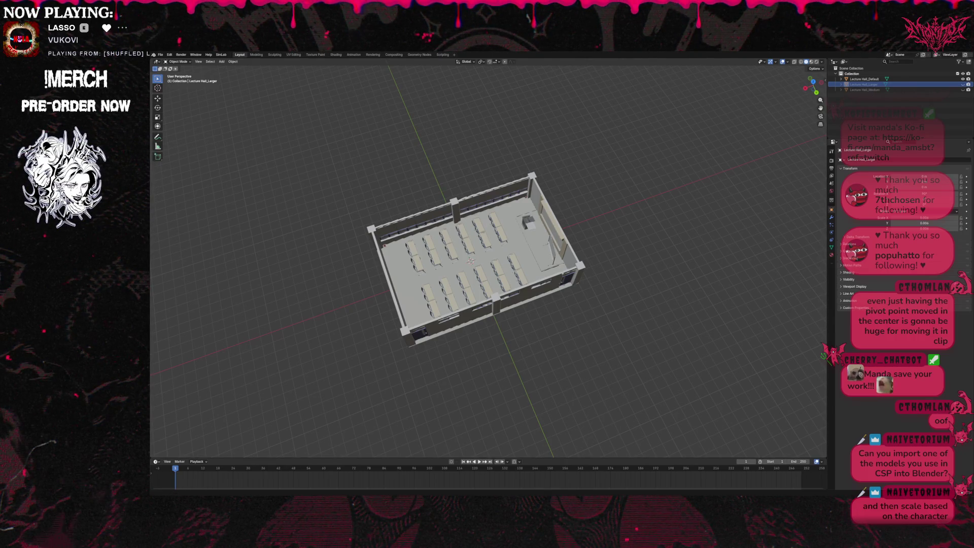
{"action": "key", "text": "alt+Tab"}
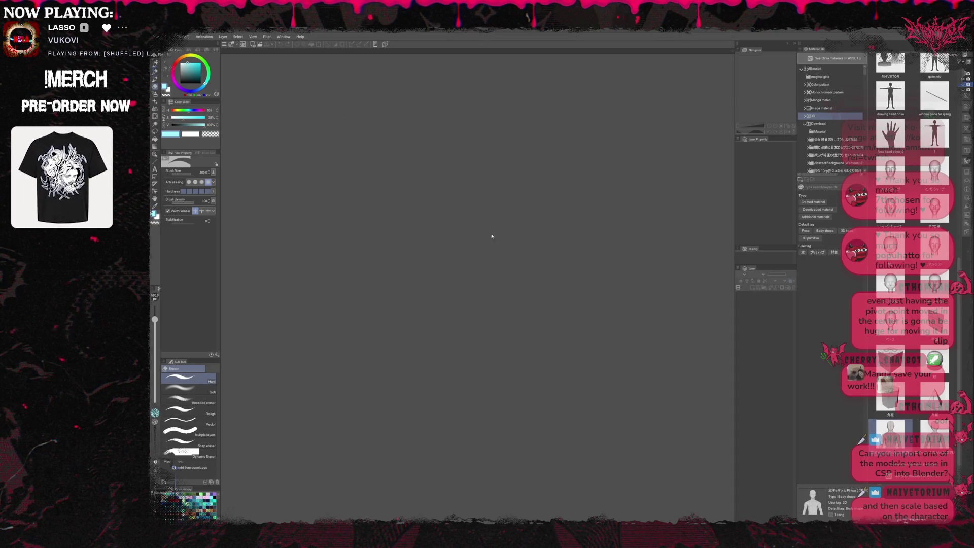
- Create a new canvas and paste the exported lecture hall onto it as a 3D layer
{"action": "key", "text": "ctrl+n"}
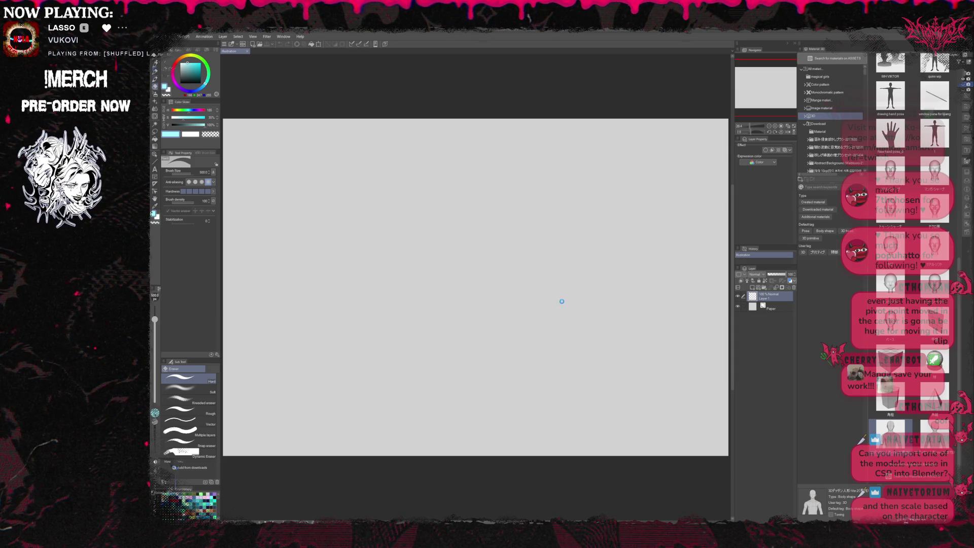
{"action": "key", "text": "ctrl+v"}
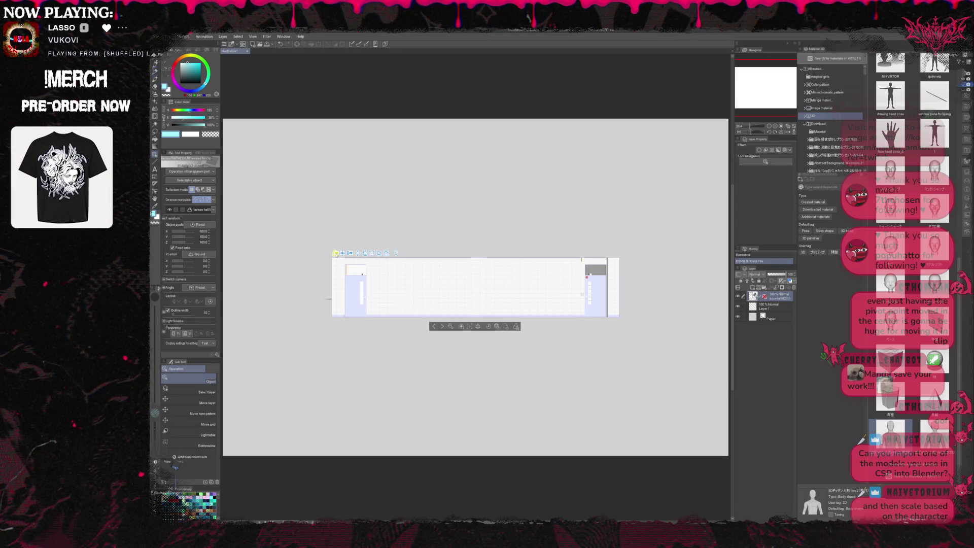
- Angle the camera top-down, aim the light so shadows fall left and lower the directional light intensity
{"action": "left_click_drag", "start_coordinate": [472, 286], "coordinate": [472, 358]}
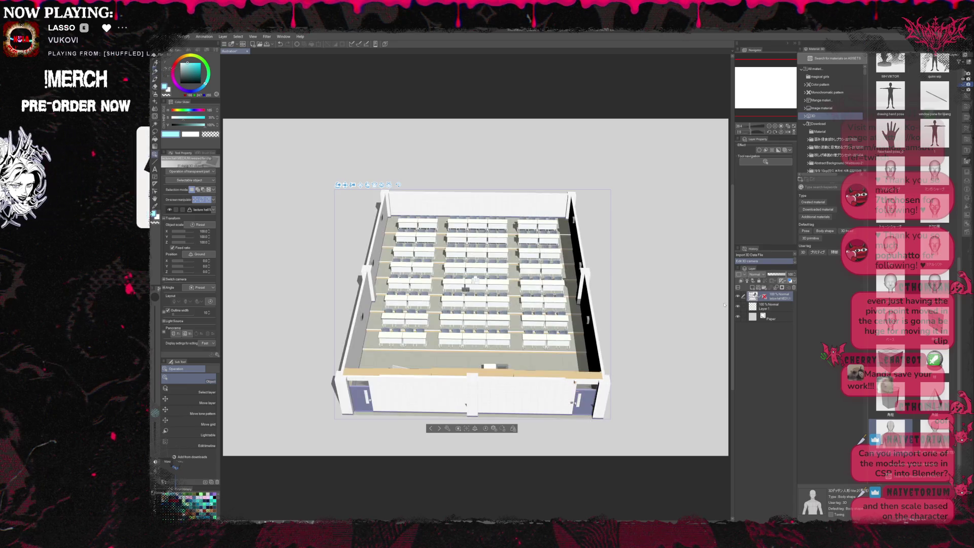
{"action": "left_click", "coordinate": [761, 305]}
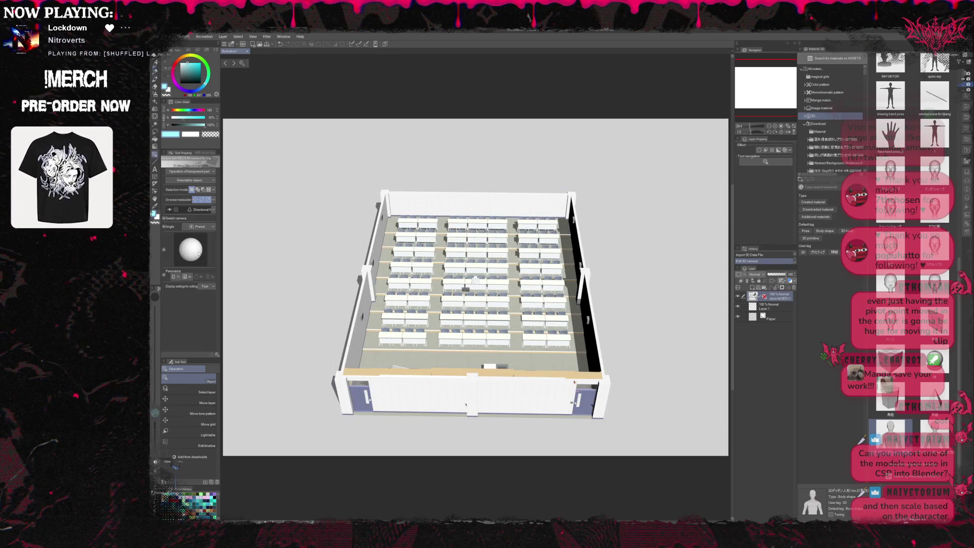
{"action": "left_click_drag", "start_coordinate": [187, 244], "coordinate": [190, 263]}
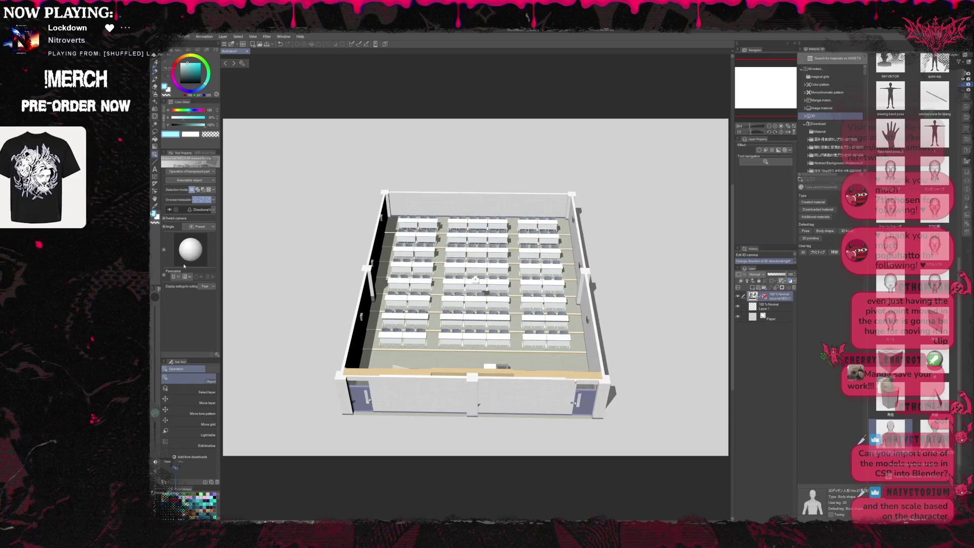
{"action": "left_click", "coordinate": [164, 252]}
{"action": "left_click_drag", "start_coordinate": [185, 283], "coordinate": [188, 283]}
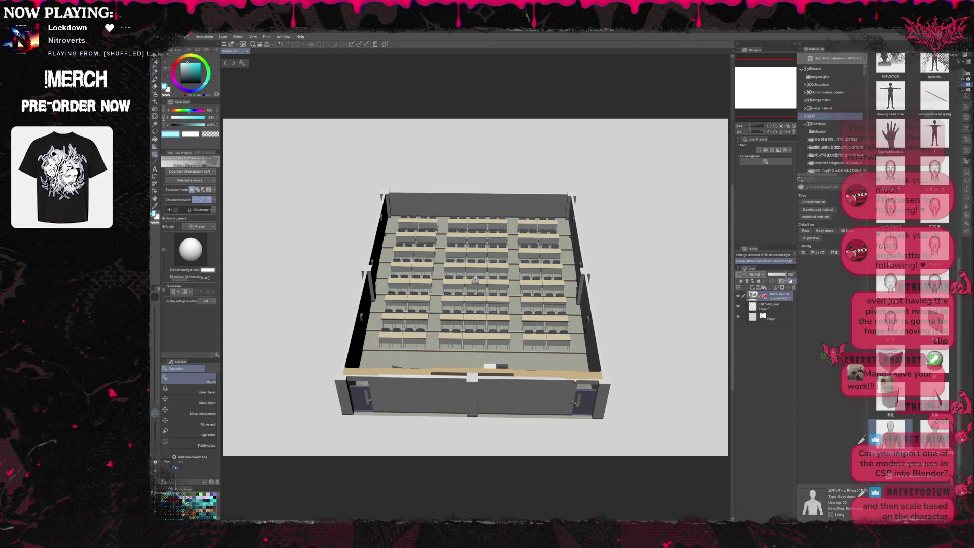
{"action": "left_click", "coordinate": [565, 342]}
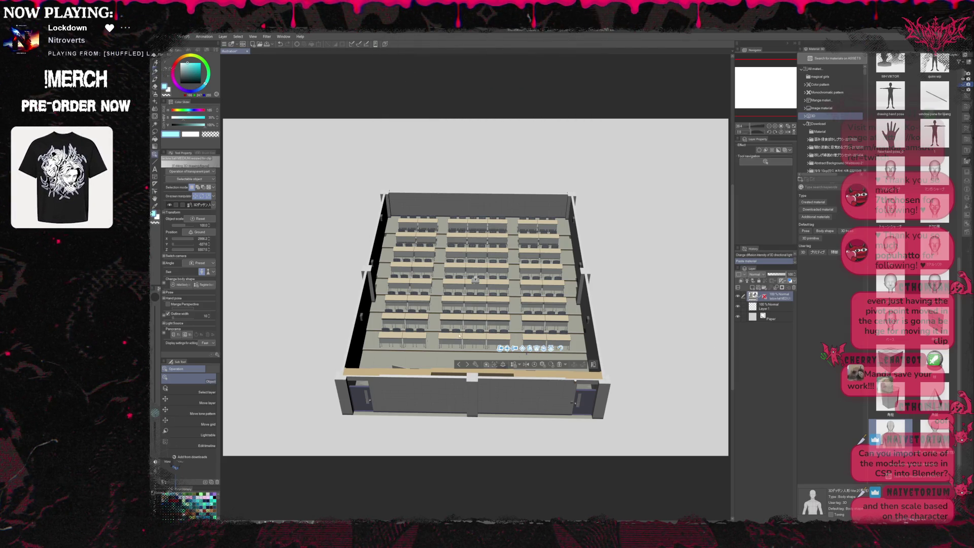
- Shift the classroom model slightly to make room for the scale figure
{"action": "left_click_drag", "start_coordinate": [503, 368], "coordinate": [507, 366]}
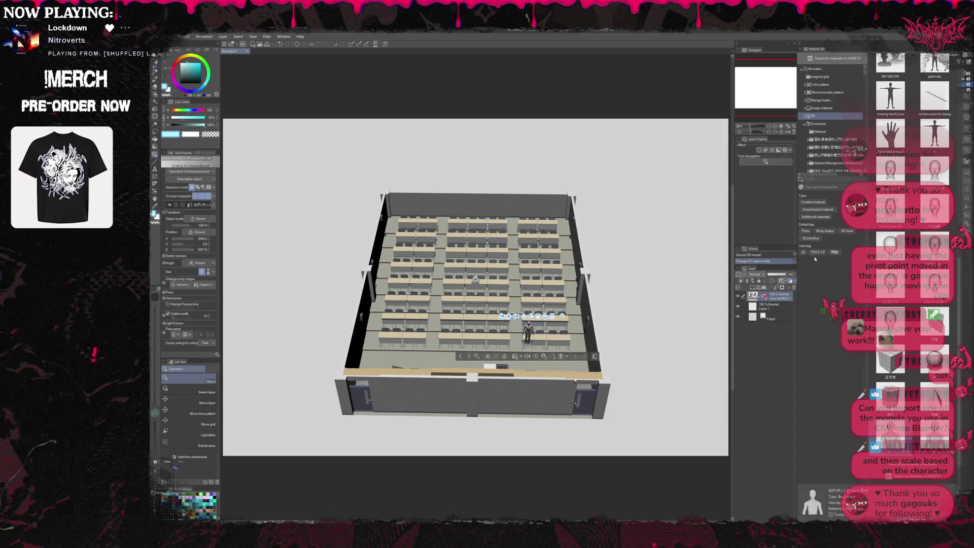
{"action": "scroll", "coordinate": [600, 326], "scroll_direction": "up", "scroll_amount": 1}
{"action": "scroll", "coordinate": [599, 326], "scroll_direction": "up", "scroll_amount": 2}
{"action": "scroll", "coordinate": [600, 326], "scroll_direction": "up", "scroll_amount": 1}
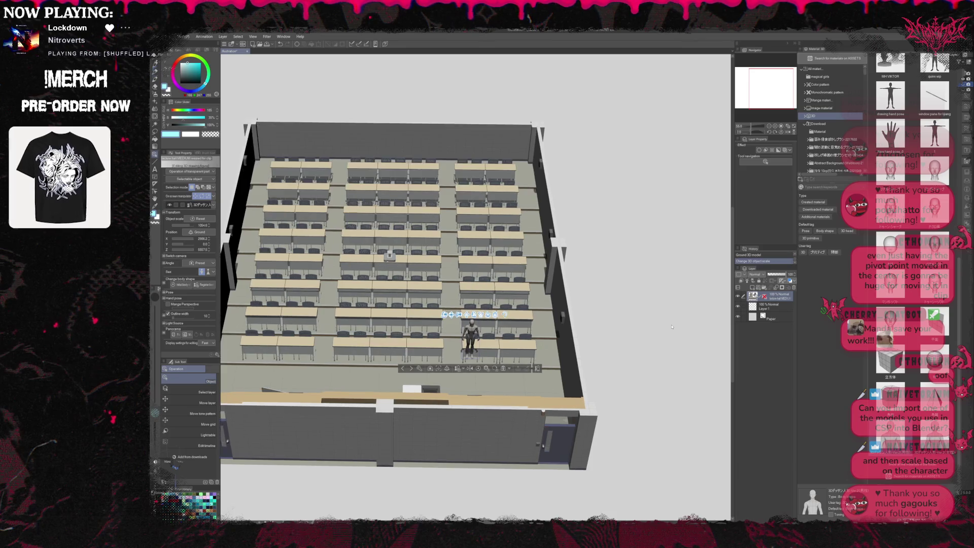
{"action": "scroll", "coordinate": [624, 325], "scroll_direction": "up", "scroll_amount": 1}
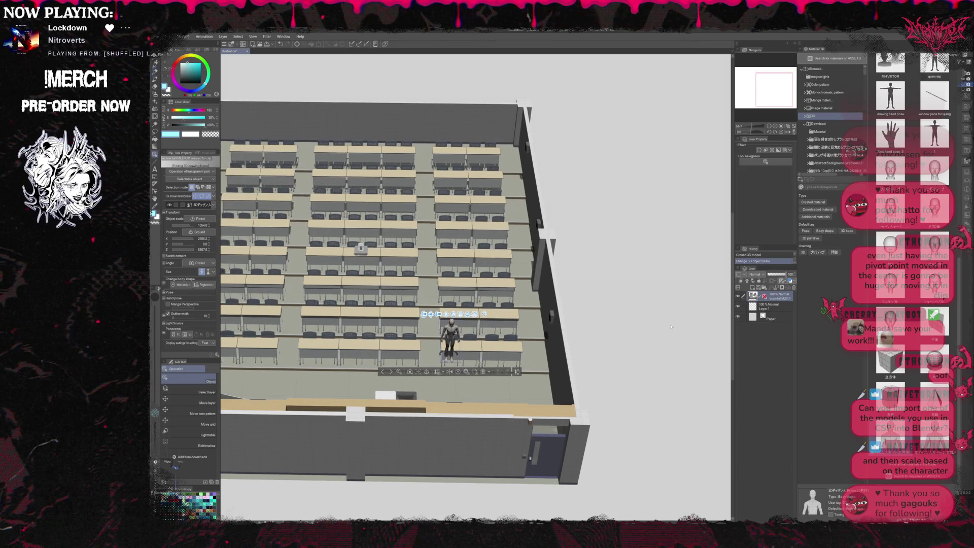
{"action": "scroll", "coordinate": [671, 326], "scroll_direction": "up", "scroll_amount": 1}
{"action": "scroll", "coordinate": [671, 326], "scroll_direction": "up", "scroll_amount": 1}
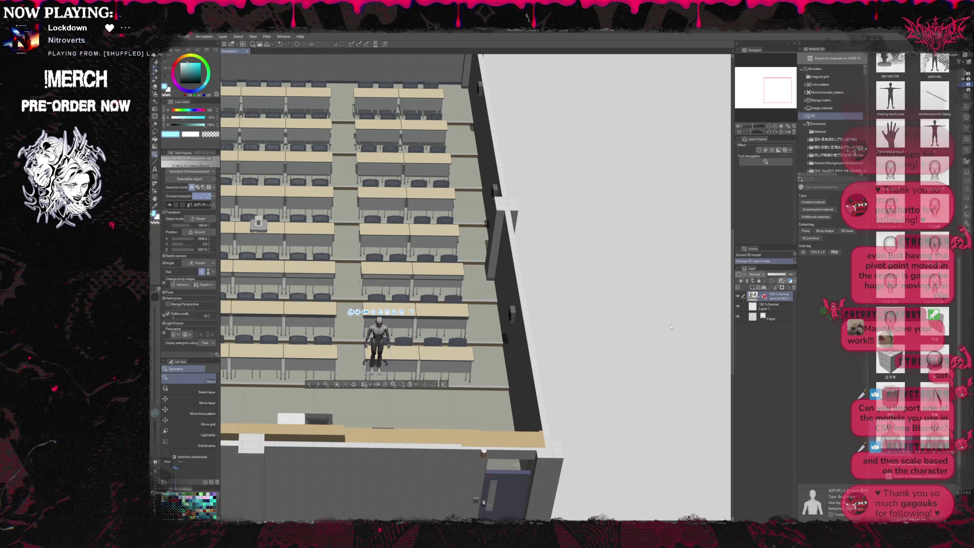
{"action": "scroll", "coordinate": [672, 326], "scroll_direction": "down", "scroll_amount": 3}
{"action": "left_click", "coordinate": [550, 418]}
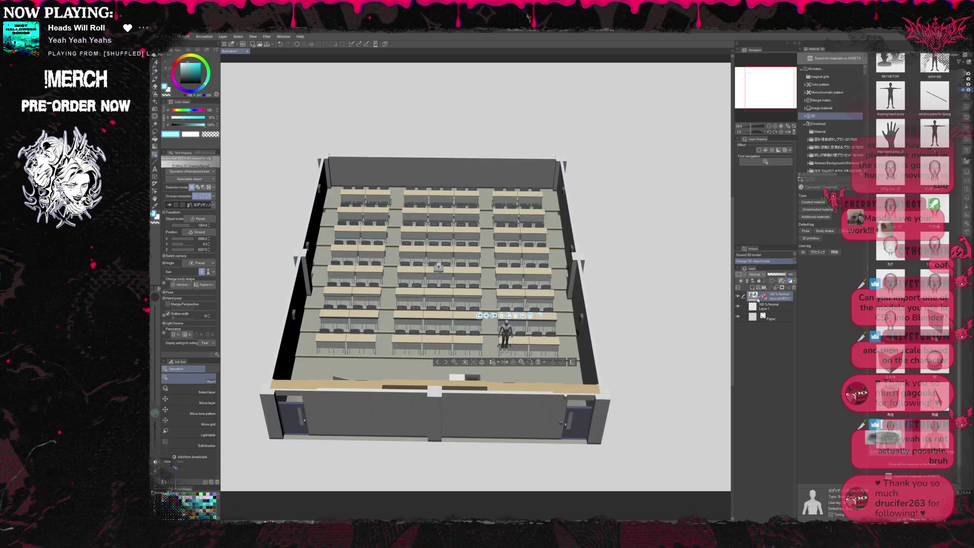
- Delete and re-paste the 3D scene, deselect it and tilt the camera down over the desks
{"action": "key", "text": "Delete"}
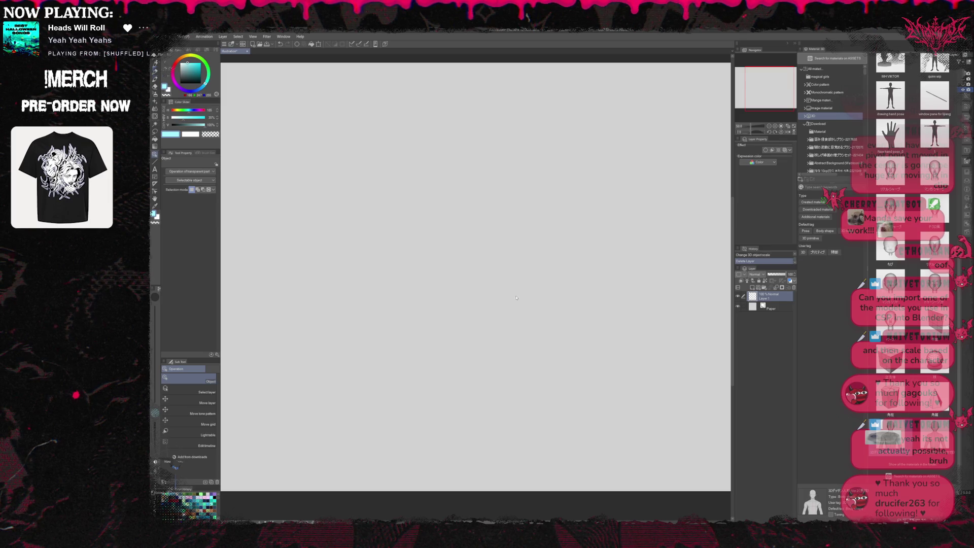
{"action": "key", "text": "ctrl+v"}
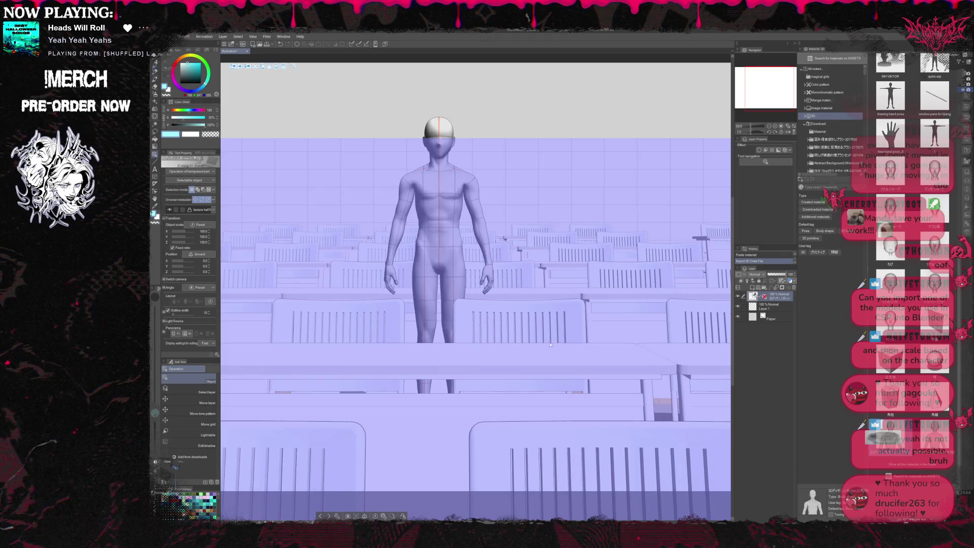
{"action": "scroll", "coordinate": [551, 344], "scroll_direction": "down", "scroll_amount": 2}
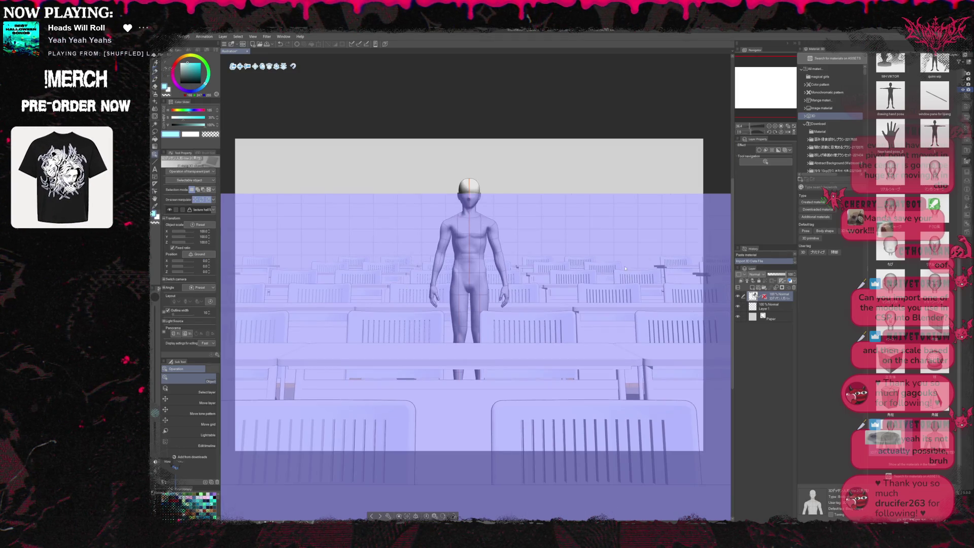
{"action": "scroll", "coordinate": [627, 268], "scroll_direction": "down", "scroll_amount": 1}
{"action": "left_click", "coordinate": [709, 120]}
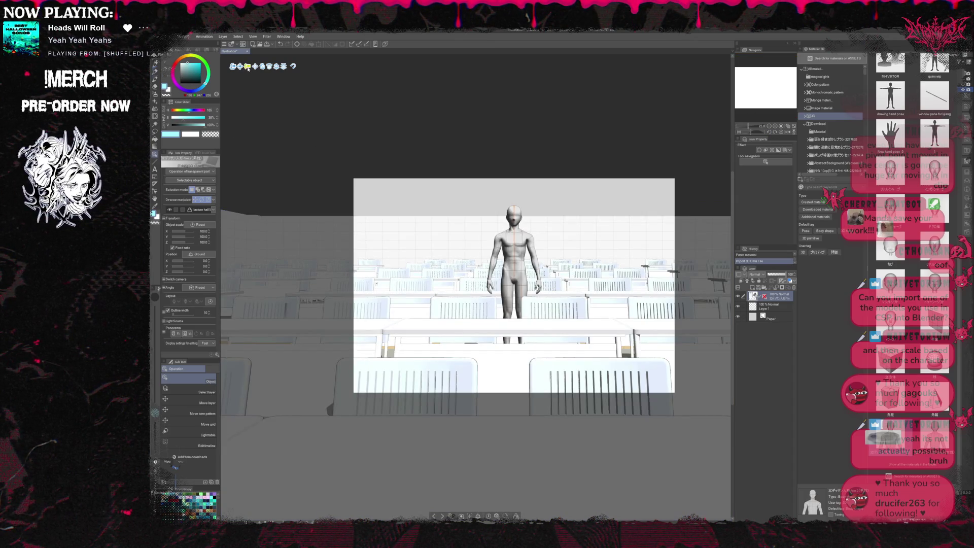
{"action": "scroll", "coordinate": [533, 305], "scroll_direction": "down", "scroll_amount": 3}
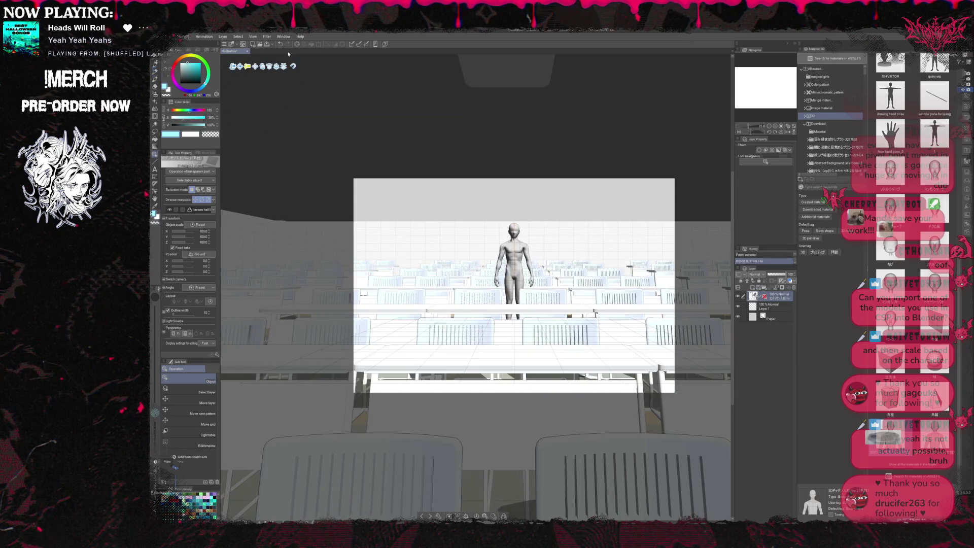
{"action": "scroll", "coordinate": [533, 305], "scroll_direction": "down", "scroll_amount": 3}
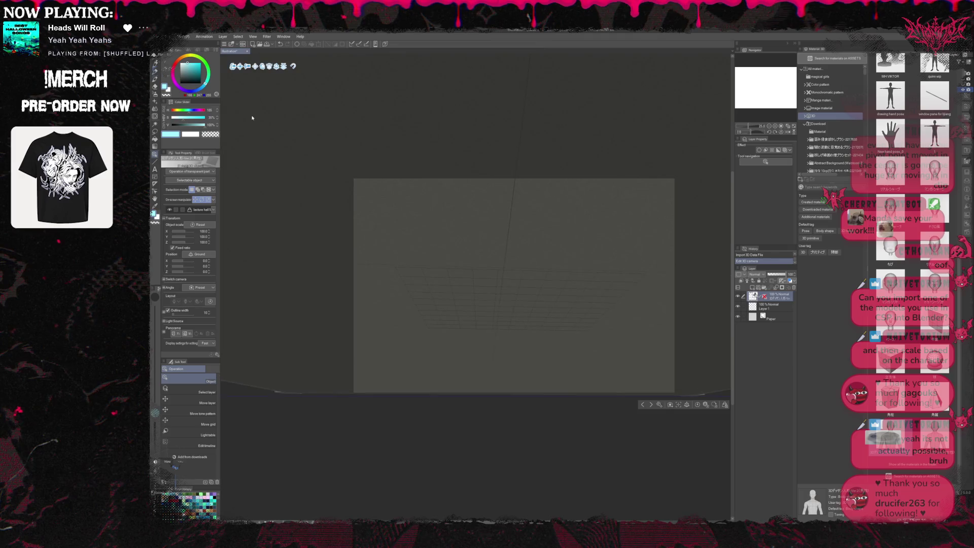
{"action": "left_click_drag", "start_coordinate": [457, 305], "coordinate": [457, 191]}
- Orbit the camera to a high angle over the desk rows and select the standing figure
{"action": "mouse_move", "coordinate": [250, 177]}
{"action": "left_mouse_down"}
{"action": "mouse_move", "coordinate": [349, 154]}
{"action": "mouse_move", "coordinate": [354, 171]}
{"action": "mouse_move", "coordinate": [249, 174]}
{"action": "mouse_move", "coordinate": [251, 164]}
{"action": "left_mouse_up"}
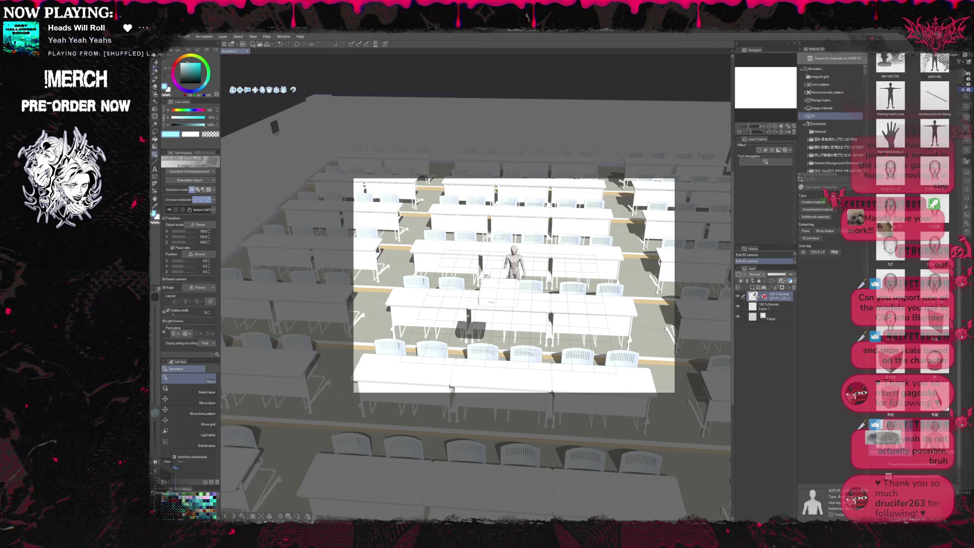
{"action": "mouse_move", "coordinate": [252, 92]}
{"action": "left_mouse_down"}
{"action": "mouse_move", "coordinate": [249, 68]}
{"action": "mouse_move", "coordinate": [251, 78]}
{"action": "left_mouse_up"}
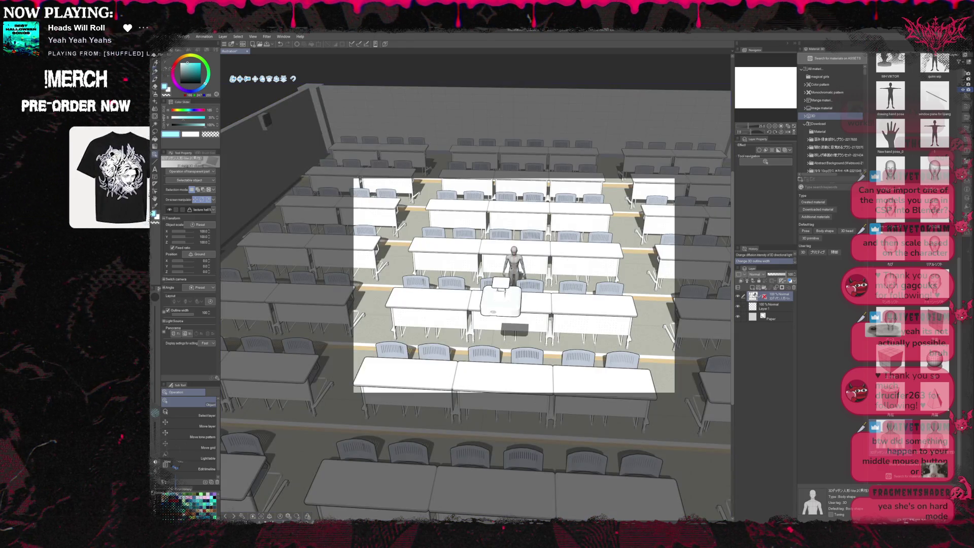
{"action": "left_click", "coordinate": [514, 262]}
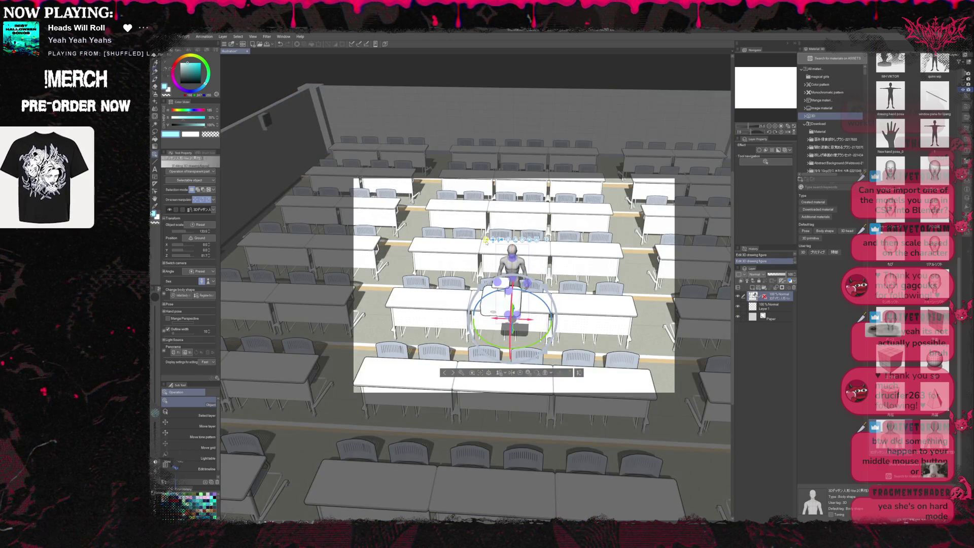
- Pull the camera to a wide corner view and move the figure down onto the floor in an aisle
{"action": "left_click_drag", "start_coordinate": [499, 239], "coordinate": [544, 262]}
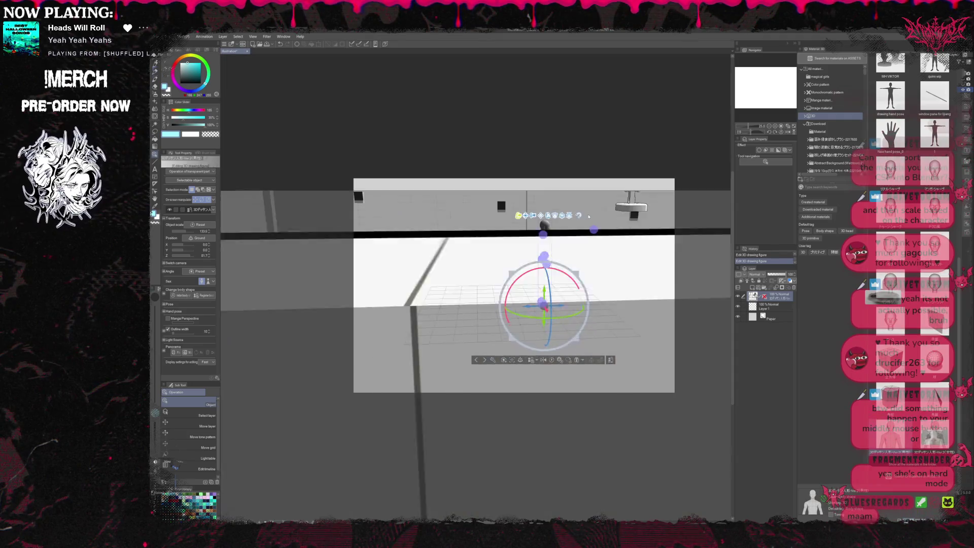
{"action": "mouse_move", "coordinate": [589, 216]}
{"action": "left_mouse_down"}
{"action": "mouse_move", "coordinate": [624, 225]}
{"action": "mouse_move", "coordinate": [590, 226]}
{"action": "mouse_move", "coordinate": [673, 211]}
{"action": "left_mouse_up"}
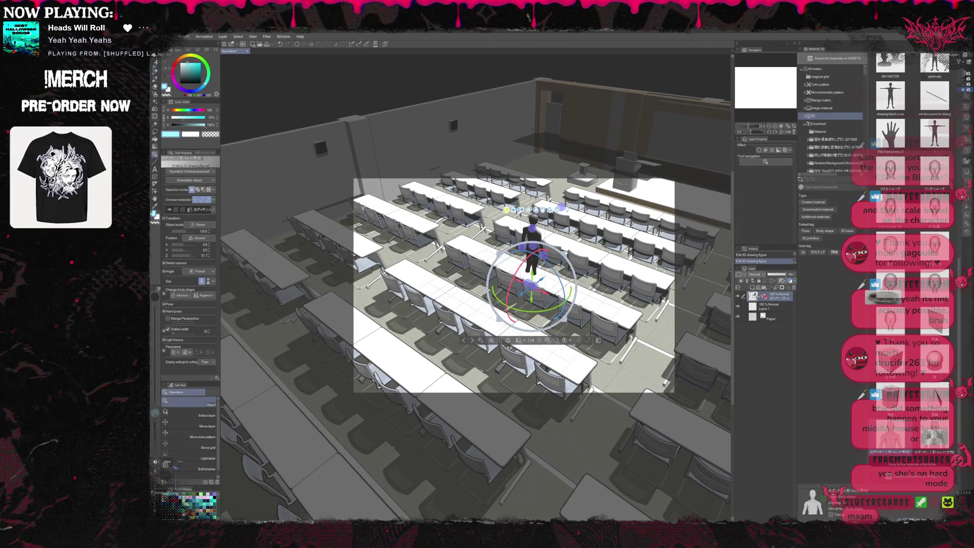
{"action": "left_click", "coordinate": [533, 256]}
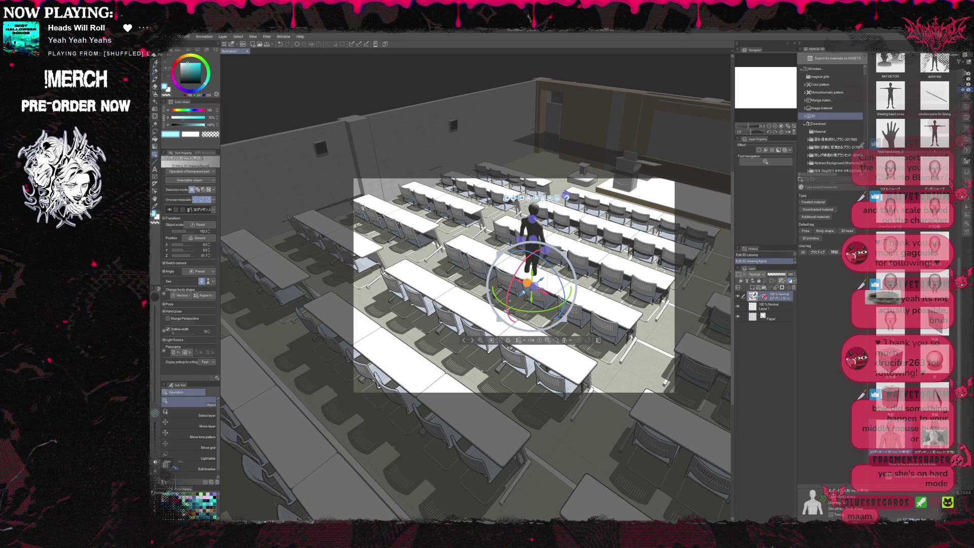
{"action": "left_click_drag", "start_coordinate": [532, 251], "coordinate": [508, 274]}
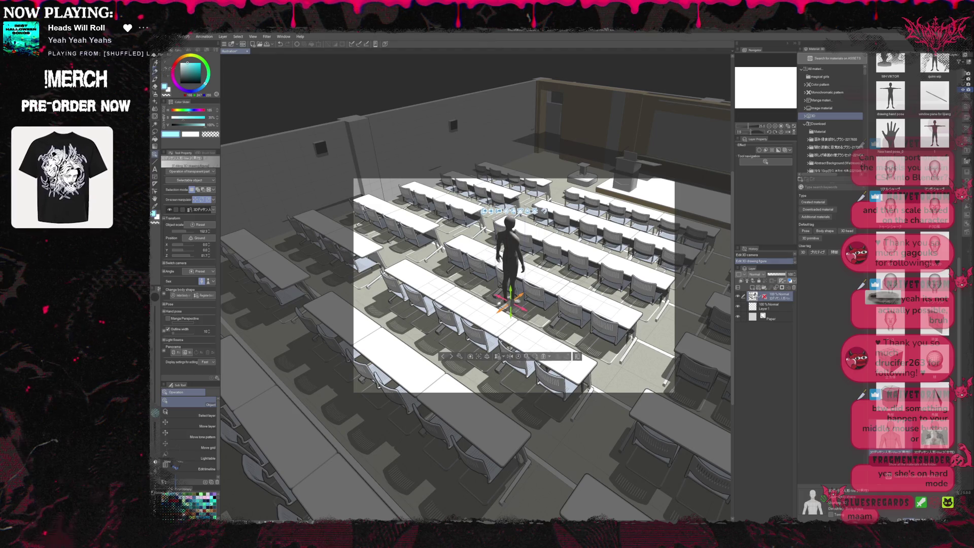
{"action": "left_click_drag", "start_coordinate": [510, 308], "coordinate": [515, 319]}
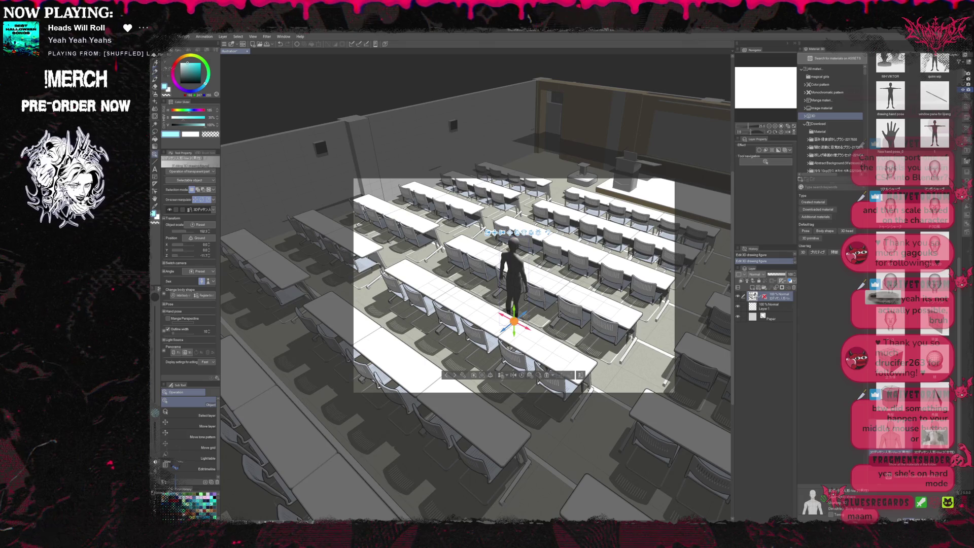
- Select the room then the figure again and orbit the camera around it
{"action": "left_click", "coordinate": [456, 235]}
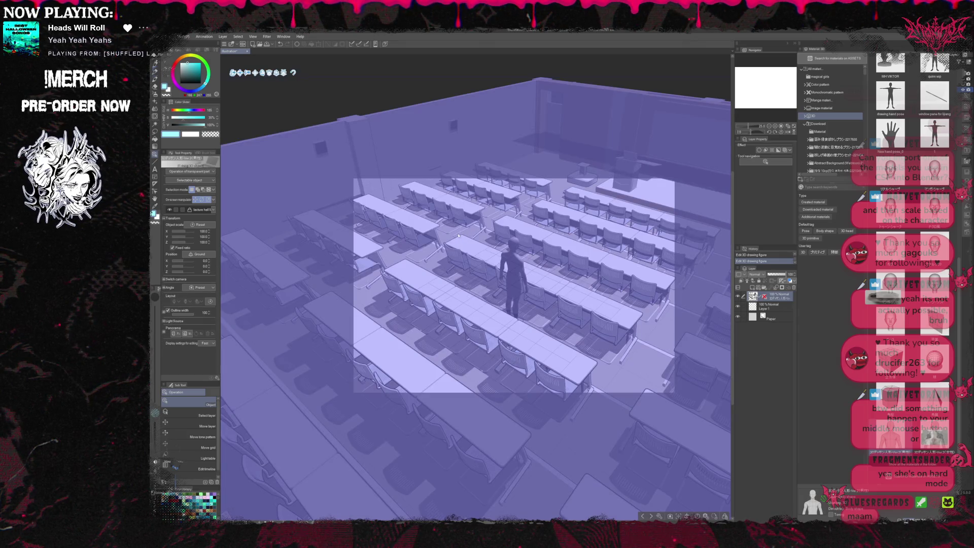
{"action": "left_click", "coordinate": [513, 270]}
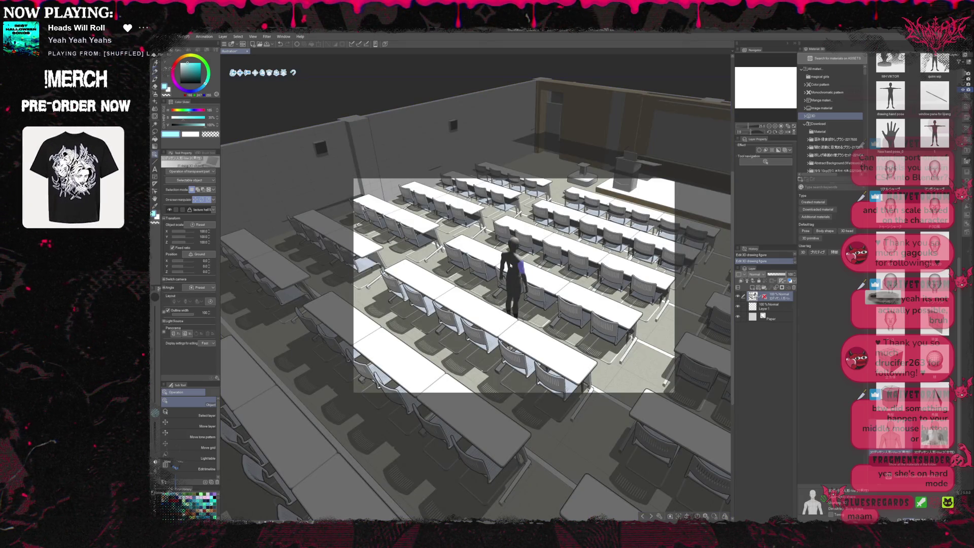
{"action": "mouse_move", "coordinate": [510, 251]}
{"action": "left_mouse_down"}
{"action": "mouse_move", "coordinate": [441, 212]}
{"action": "mouse_move", "coordinate": [457, 228]}
{"action": "left_mouse_up"}
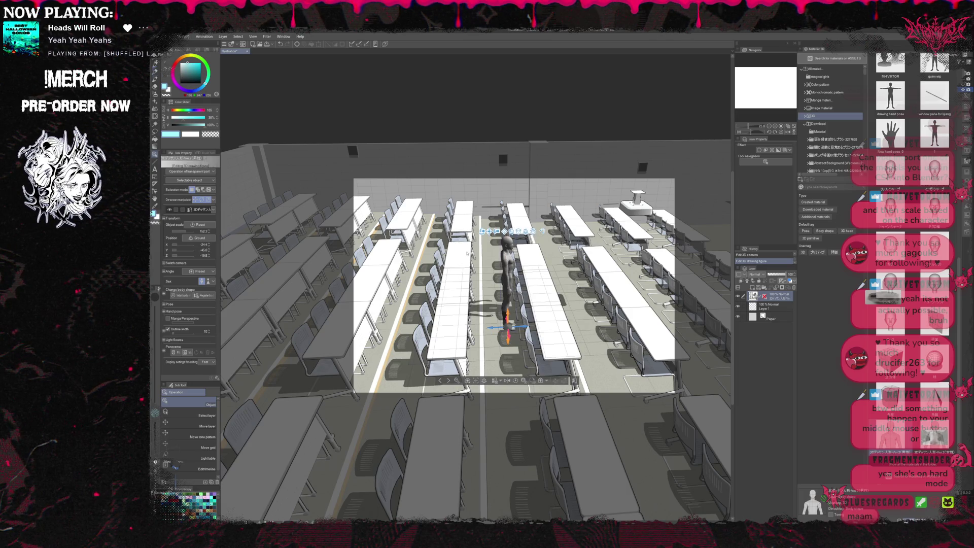
- Orbit the lecture hall scene to a lower frontal view and leave the 3D object deselected
{"action": "left_click", "coordinate": [509, 244]}
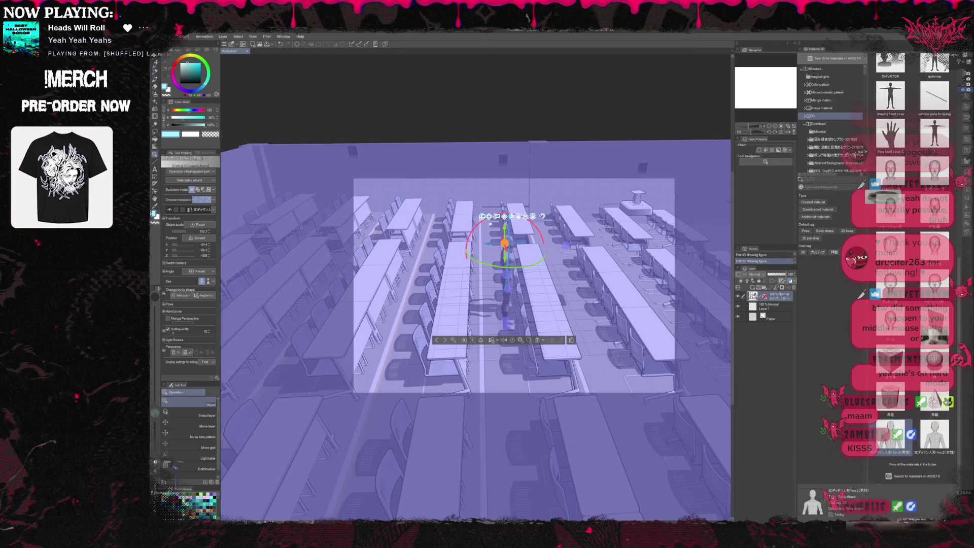
{"action": "left_click", "coordinate": [305, 114]}
{"action": "mouse_move", "coordinate": [400, 304]}
{"action": "left_mouse_down"}
{"action": "mouse_move", "coordinate": [399, 217]}
{"action": "mouse_move", "coordinate": [391, 245]}
{"action": "left_mouse_up"}
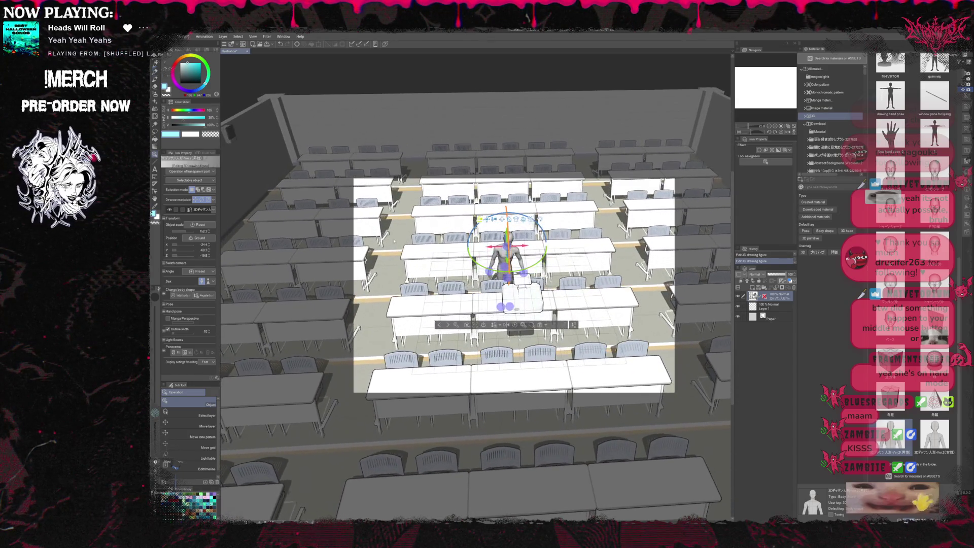
{"action": "left_click", "coordinate": [427, 115]}
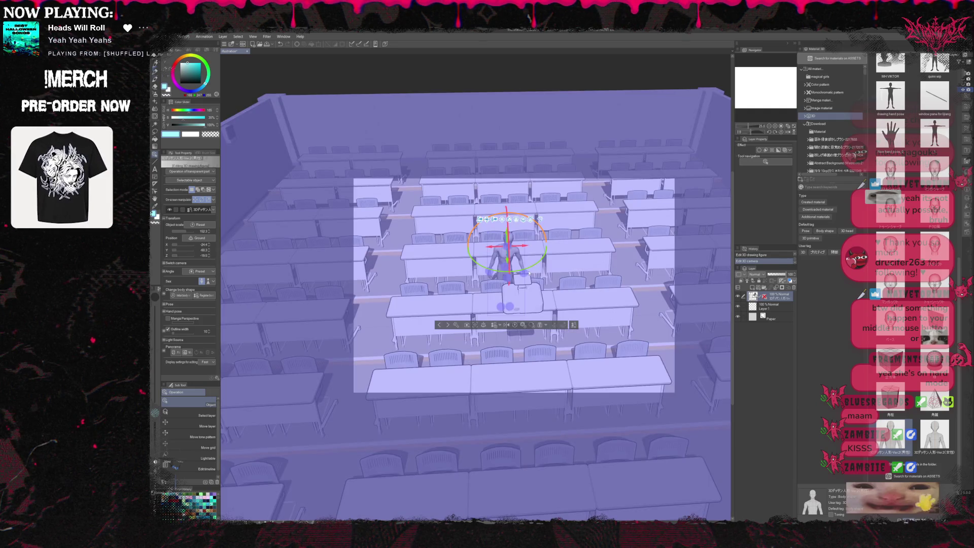
{"action": "left_click", "coordinate": [508, 305]}
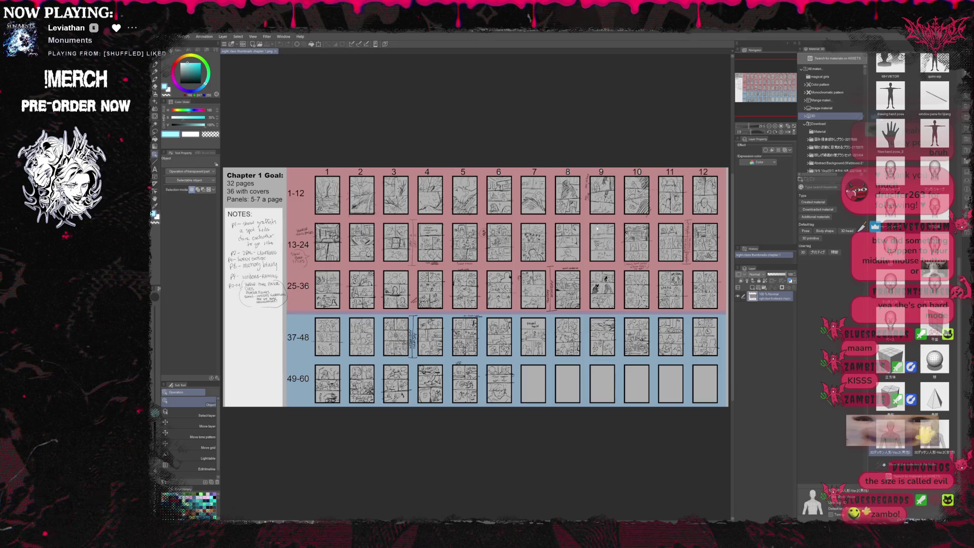
{"action": "scroll", "coordinate": [508, 277], "scroll_direction": "up", "scroll_amount": 1}
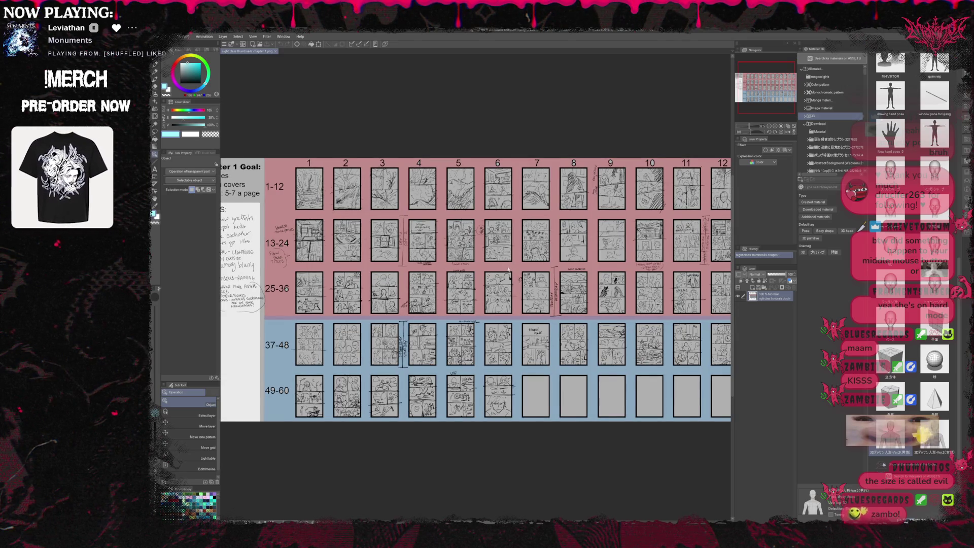
{"action": "scroll", "coordinate": [509, 277], "scroll_direction": "up", "scroll_amount": 1}
- Pan the Chapter 1 thumbnail sheet to the college establishing shot page and its neighbour
{"action": "mouse_move", "coordinate": [472, 228]}
{"action": "left_mouse_down"}
{"action": "mouse_move", "coordinate": [427, 334]}
{"action": "mouse_move", "coordinate": [488, 350]}
{"action": "left_mouse_up"}
{"action": "scroll", "coordinate": [457, 343], "scroll_direction": "up", "scroll_amount": 2}
{"action": "scroll", "coordinate": [454, 364], "scroll_direction": "up", "scroll_amount": 1}
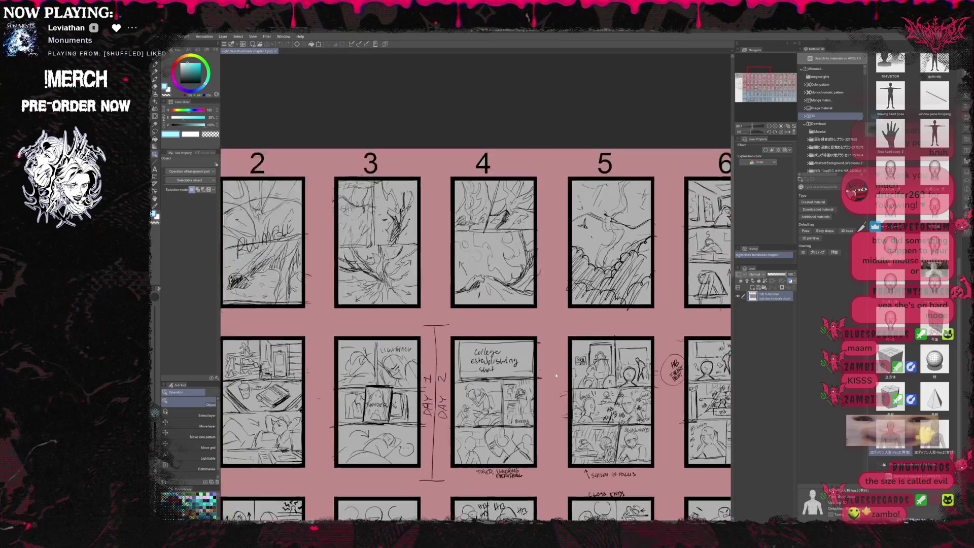
{"action": "scroll", "coordinate": [453, 364], "scroll_direction": "up", "scroll_amount": 1}
{"action": "scroll", "coordinate": [453, 363], "scroll_direction": "up", "scroll_amount": 1}
{"action": "scroll", "coordinate": [453, 364], "scroll_direction": "up", "scroll_amount": 1}
{"action": "scroll", "coordinate": [453, 342], "scroll_direction": "up", "scroll_amount": 2}
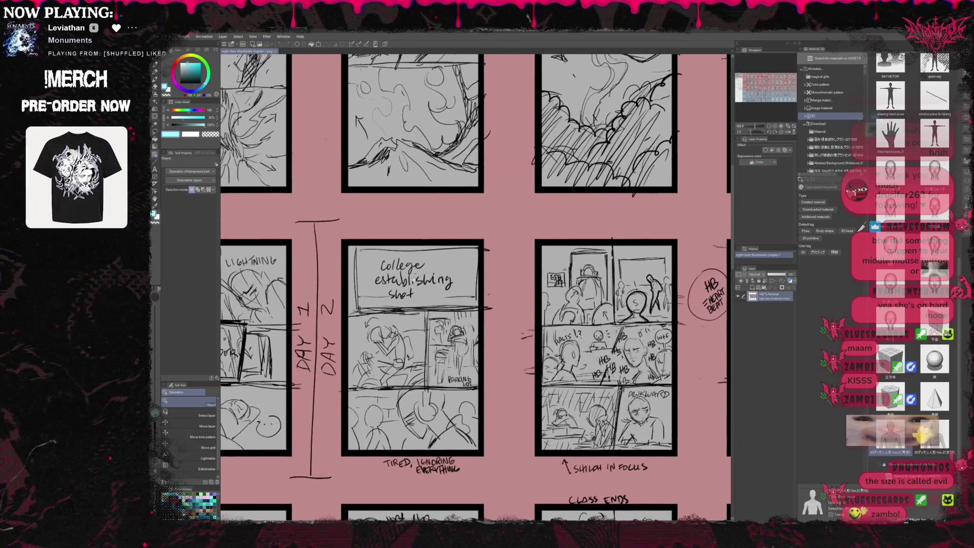
{"action": "scroll", "coordinate": [453, 343], "scroll_direction": "up", "scroll_amount": 1}
{"action": "scroll", "coordinate": [453, 343], "scroll_direction": "up", "scroll_amount": 1}
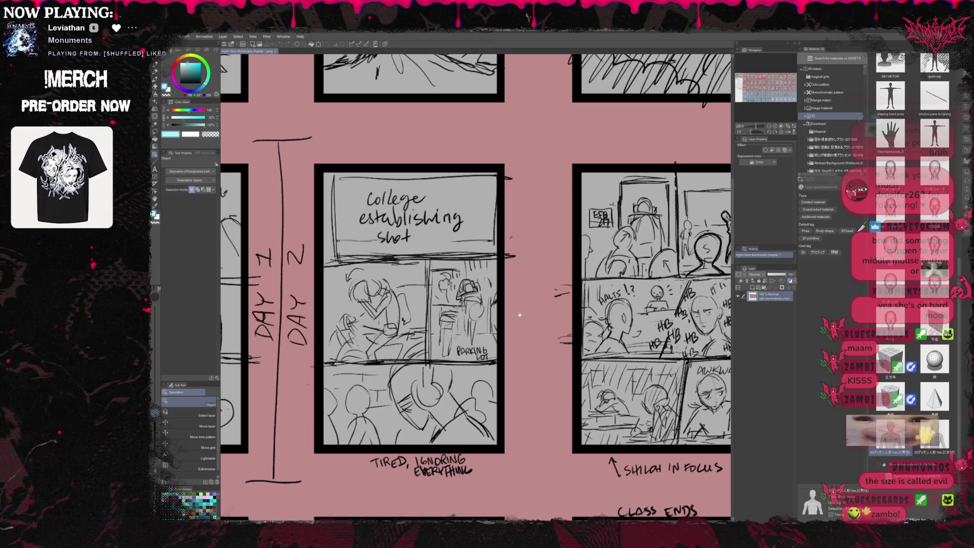
{"action": "left_click_drag", "start_coordinate": [654, 314], "coordinate": [508, 329]}
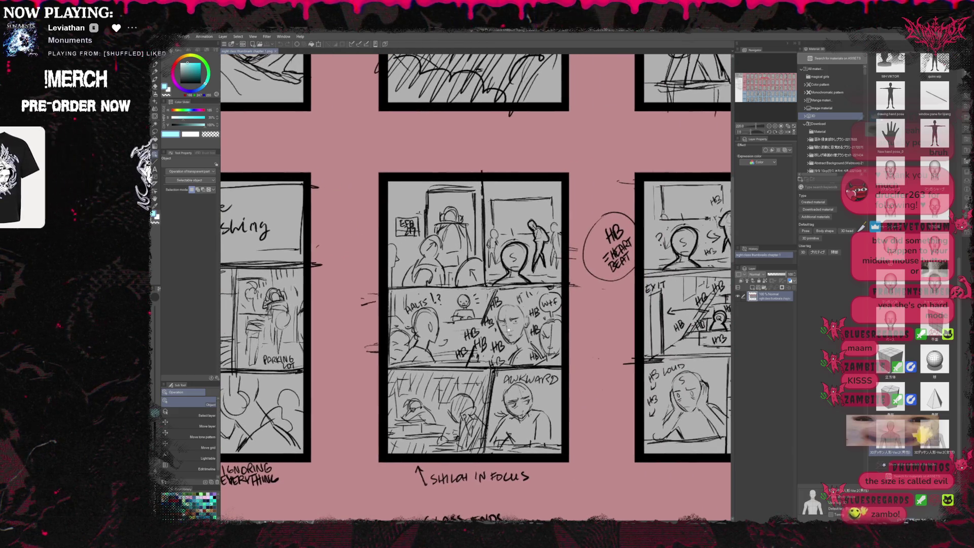
{"action": "scroll", "coordinate": [507, 329], "scroll_direction": "up", "scroll_amount": 1}
{"action": "scroll", "coordinate": [513, 335], "scroll_direction": "down", "scroll_amount": 1}
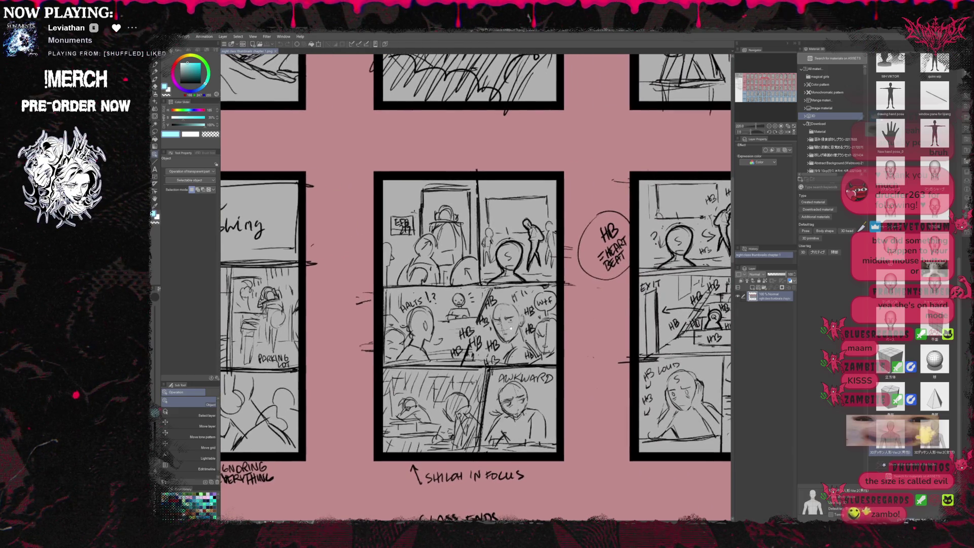
{"action": "scroll", "coordinate": [512, 329], "scroll_direction": "down", "scroll_amount": 1}
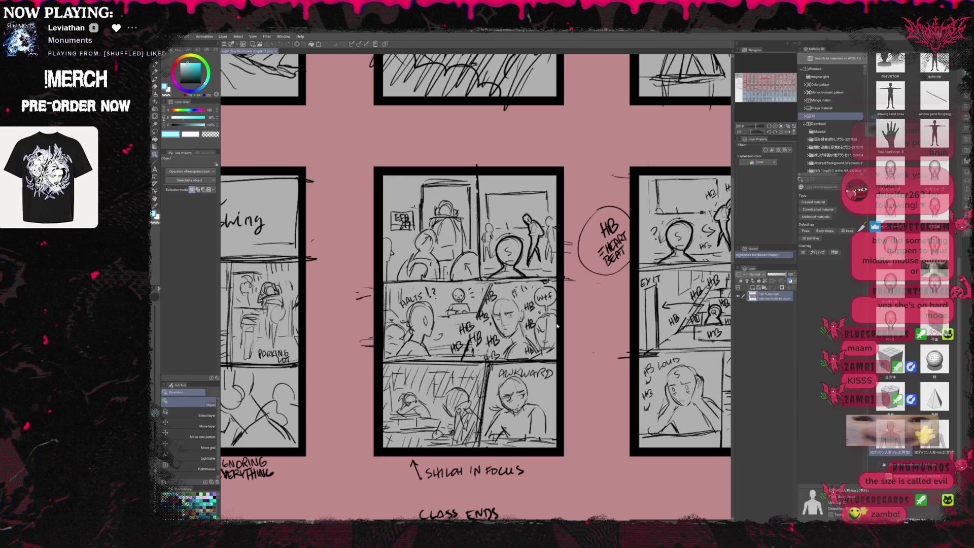
- Pan along the top rows of storyboard pages through pages 9 to 12
{"action": "left_click_drag", "start_coordinate": [557, 324], "coordinate": [396, 334]}
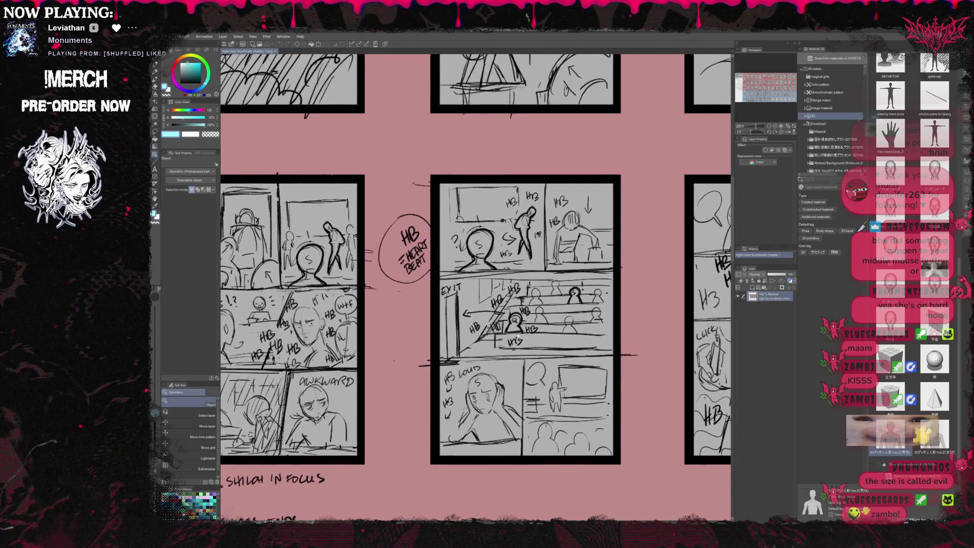
{"action": "left_click_drag", "start_coordinate": [532, 330], "coordinate": [512, 335]}
{"action": "left_click_drag", "start_coordinate": [570, 341], "coordinate": [477, 335]}
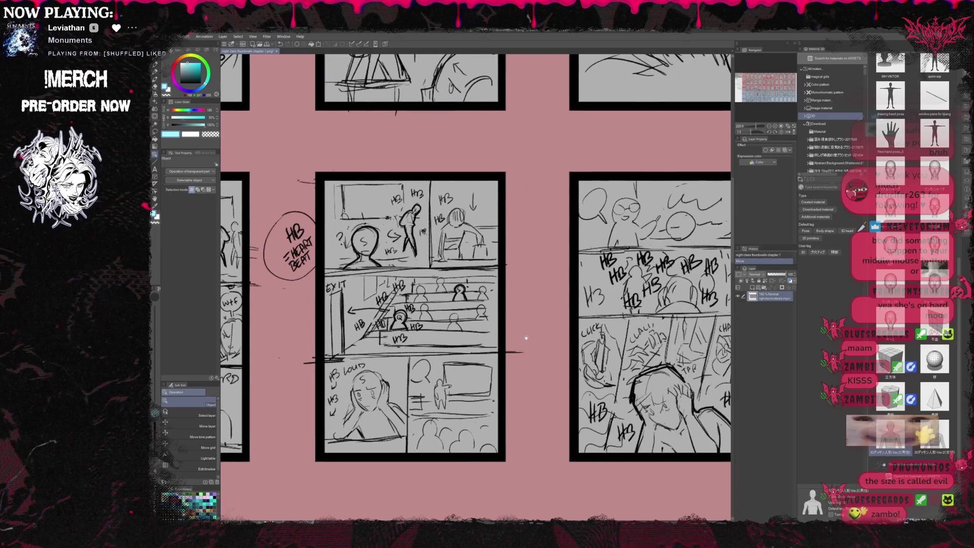
{"action": "left_click_drag", "start_coordinate": [579, 337], "coordinate": [412, 339]}
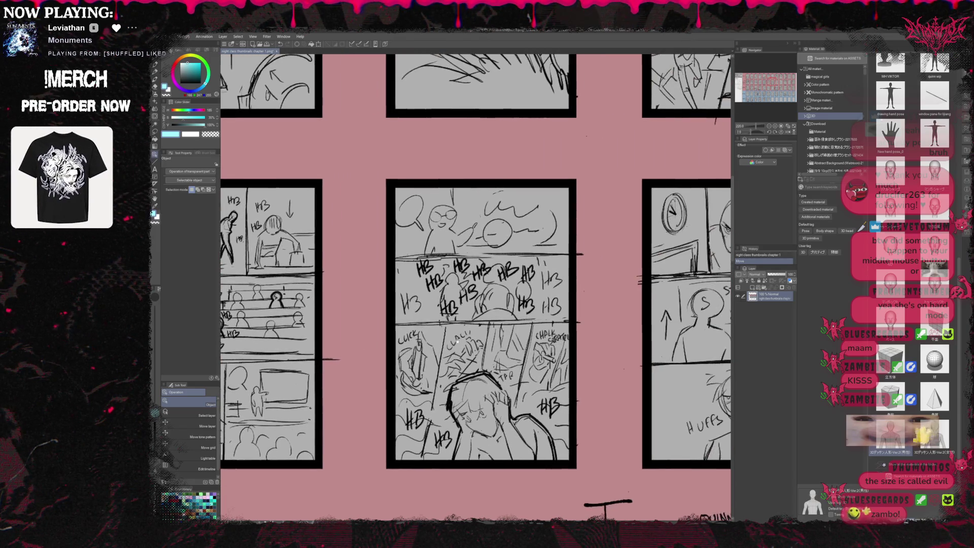
{"action": "left_click_drag", "start_coordinate": [578, 336], "coordinate": [373, 336]}
{"action": "left_click_drag", "start_coordinate": [578, 339], "coordinate": [289, 350]}
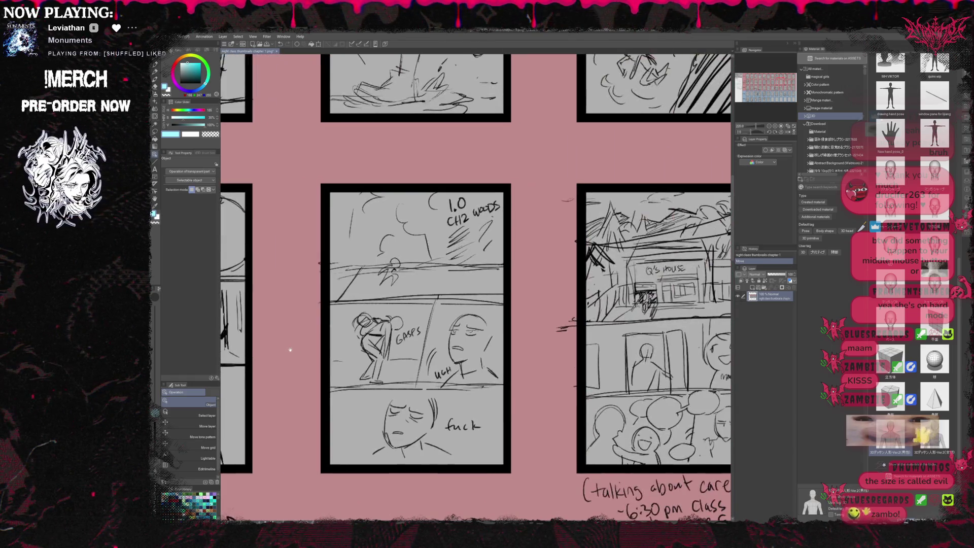
{"action": "scroll", "coordinate": [451, 355], "scroll_direction": "down", "scroll_amount": 3}
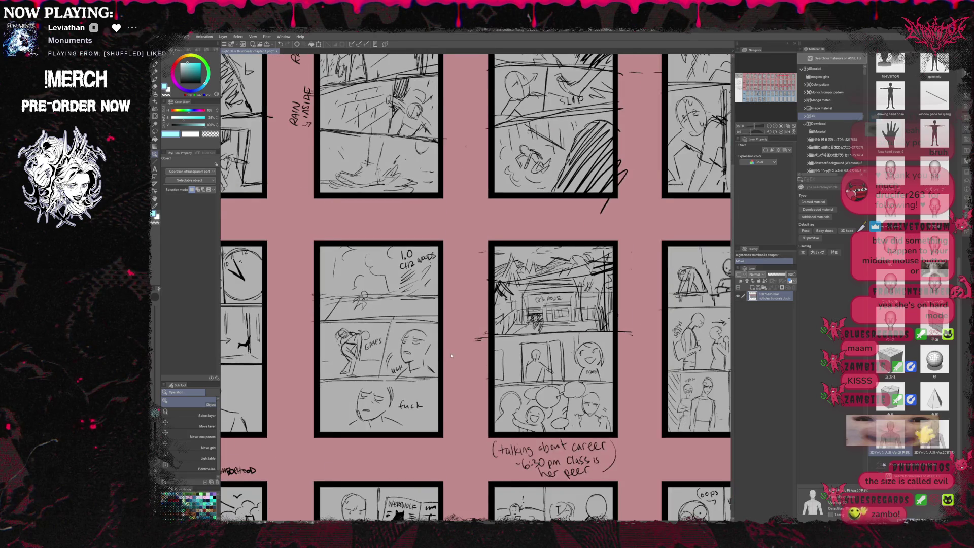
{"action": "scroll", "coordinate": [452, 356], "scroll_direction": "down", "scroll_amount": 2}
{"action": "mouse_move", "coordinate": [458, 229]}
{"action": "left_mouse_down"}
{"action": "mouse_move", "coordinate": [426, 350]}
{"action": "mouse_move", "coordinate": [457, 349]}
{"action": "mouse_move", "coordinate": [438, 349]}
{"action": "left_mouse_up"}
{"action": "scroll", "coordinate": [452, 355], "scroll_direction": "up", "scroll_amount": 1}
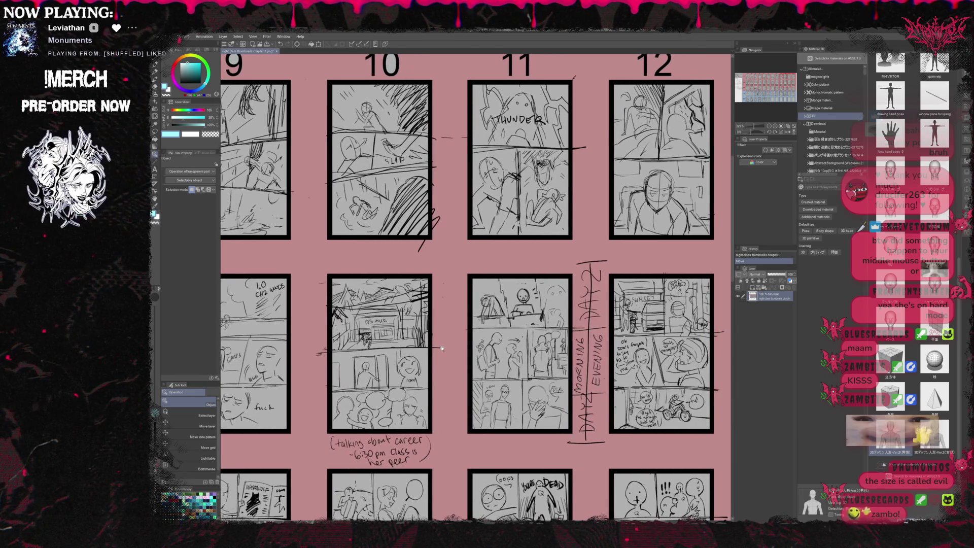
{"action": "scroll", "coordinate": [438, 349], "scroll_direction": "down", "scroll_amount": 1}
{"action": "scroll", "coordinate": [438, 349], "scroll_direction": "down", "scroll_amount": 1}
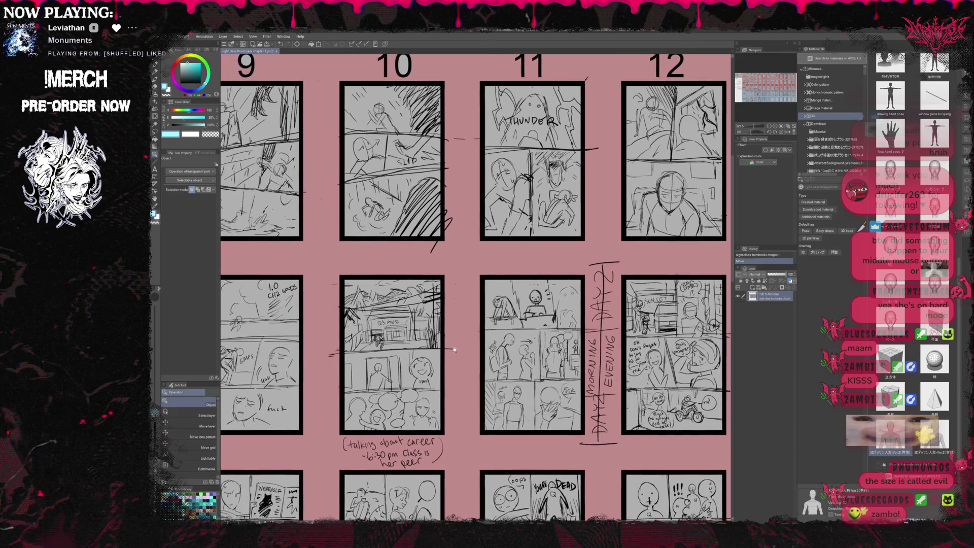
{"action": "scroll", "coordinate": [438, 349], "scroll_direction": "down", "scroll_amount": 1}
{"action": "scroll", "coordinate": [449, 352], "scroll_direction": "down", "scroll_amount": 2}
{"action": "scroll", "coordinate": [460, 354], "scroll_direction": "down", "scroll_amount": 2}
{"action": "scroll", "coordinate": [461, 354], "scroll_direction": "down", "scroll_amount": 2}
- Pan back to the full thumbnail grid showing the Chapter 1 Goal notes column
{"action": "left_click_drag", "start_coordinate": [461, 354], "coordinate": [346, 352]}
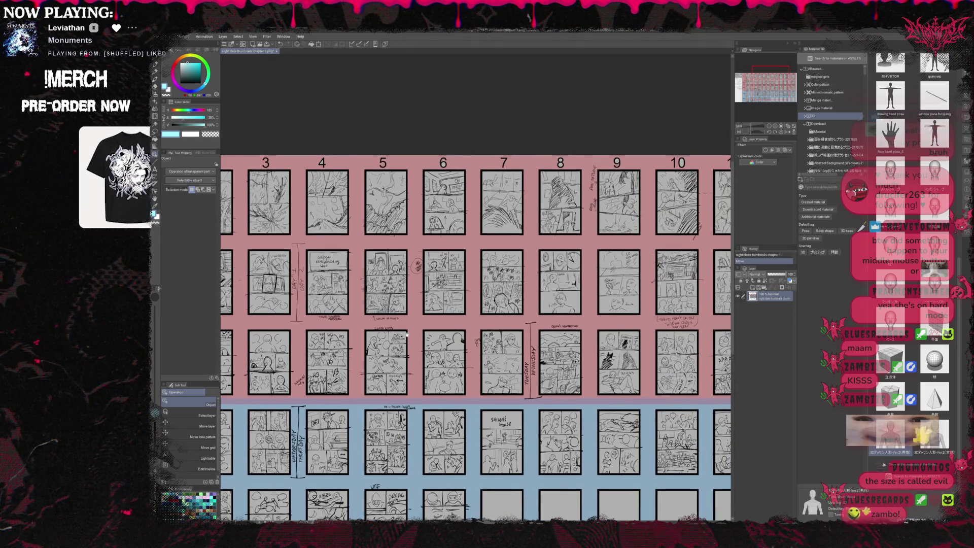
{"action": "mouse_move", "coordinate": [406, 335]}
{"action": "left_mouse_down"}
{"action": "mouse_move", "coordinate": [515, 365]}
{"action": "mouse_move", "coordinate": [556, 407]}
{"action": "left_mouse_up"}
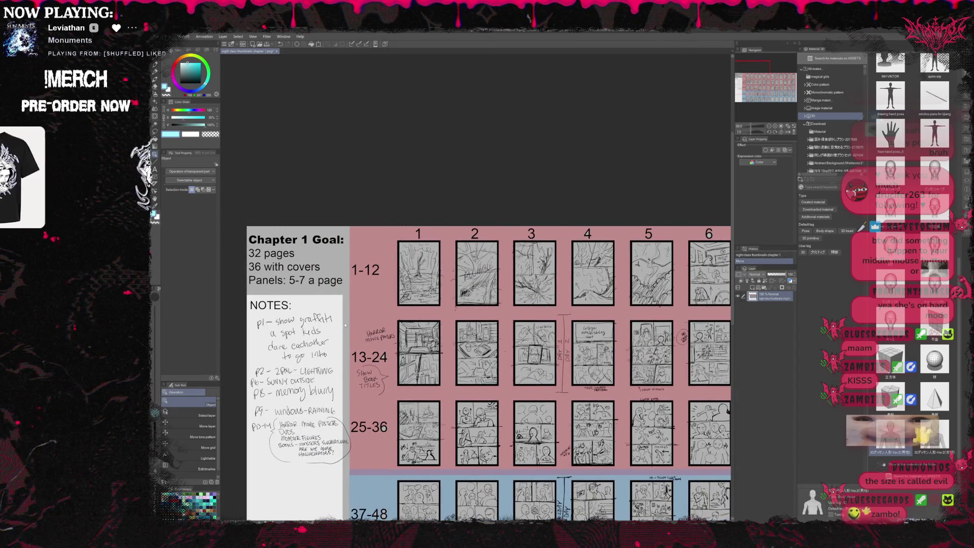